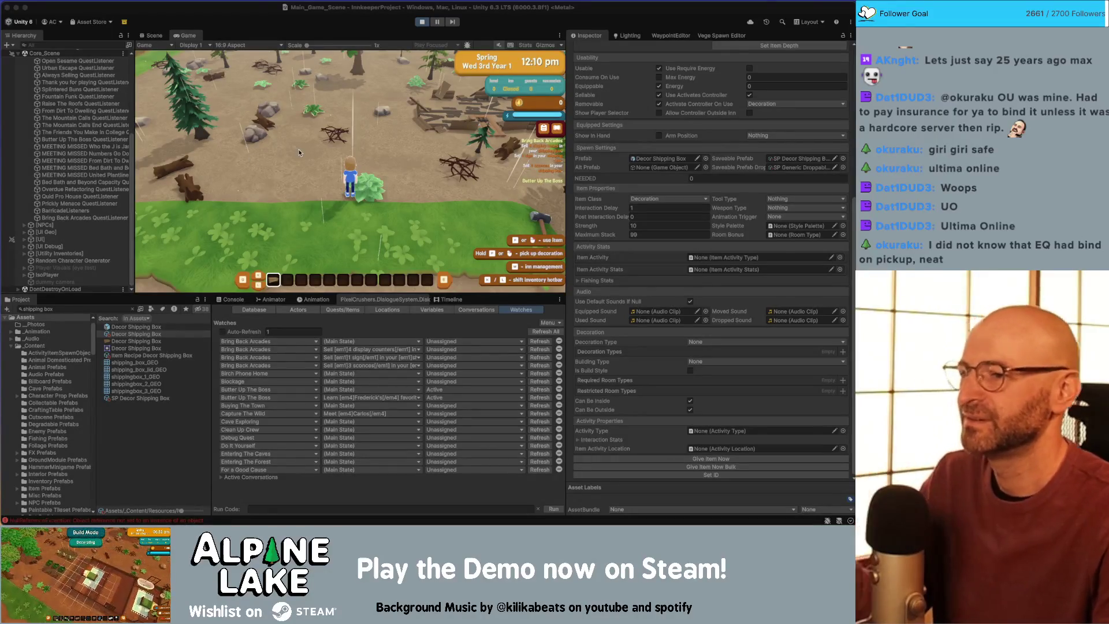
Step: Walk the character past the log pile to the sledge hammer, pick it up, and dismiss the Use Items tutorial
{"action": "key", "text": "w"}
{"action": "key", "text": "d"}
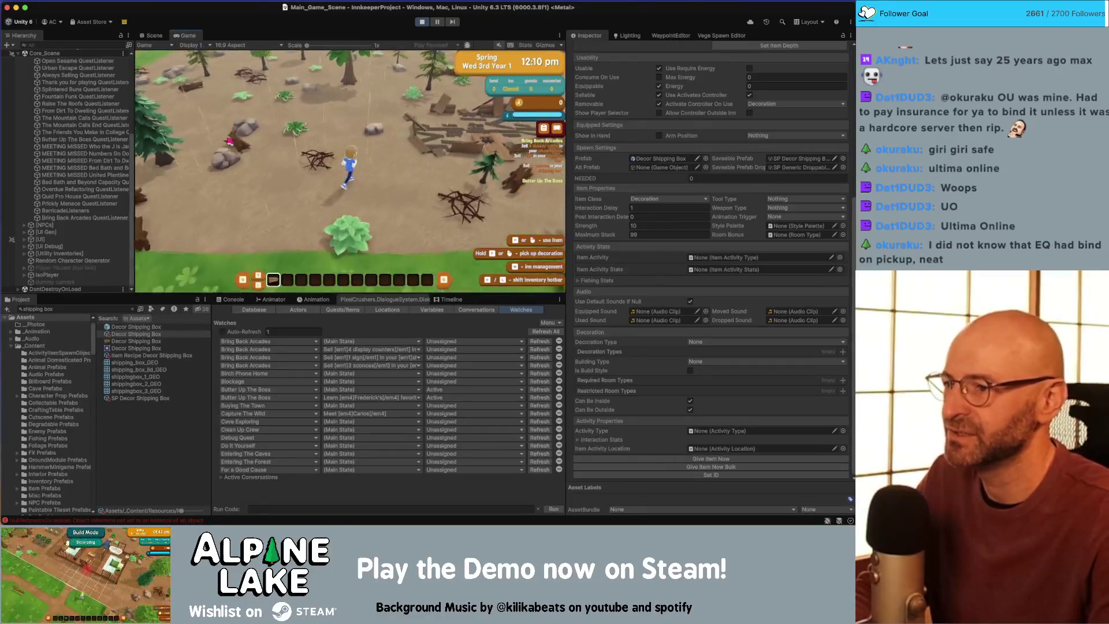
{"action": "key", "text": "d"}
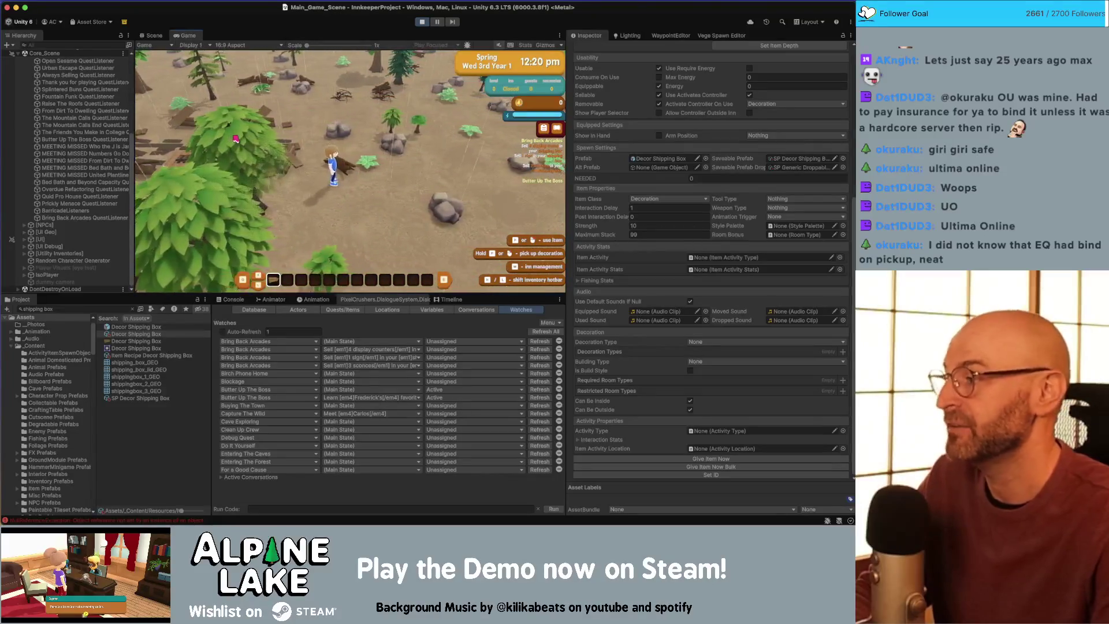
{"action": "key", "text": "a"}
{"action": "key", "text": "s"}
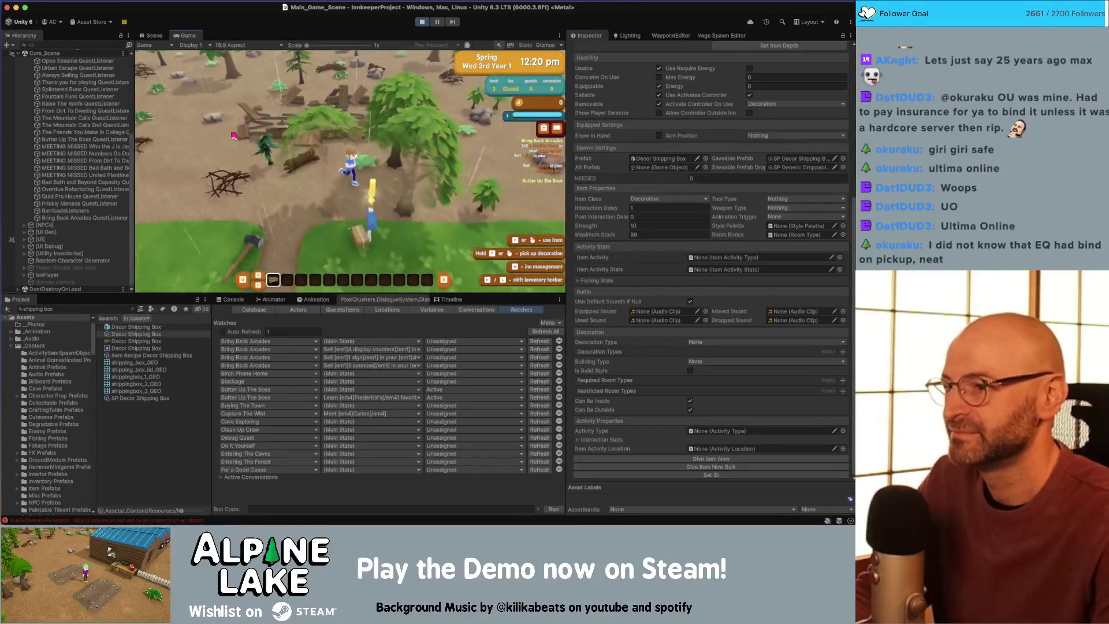
{"action": "key", "text": "a"}
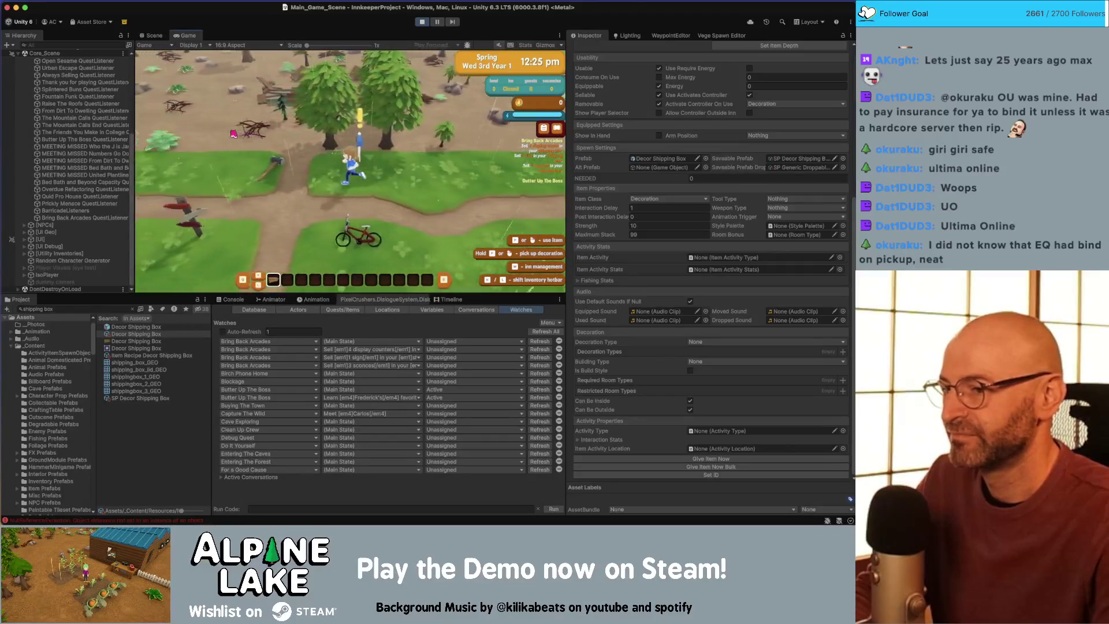
{"action": "left_click", "coordinate": [350, 217]}
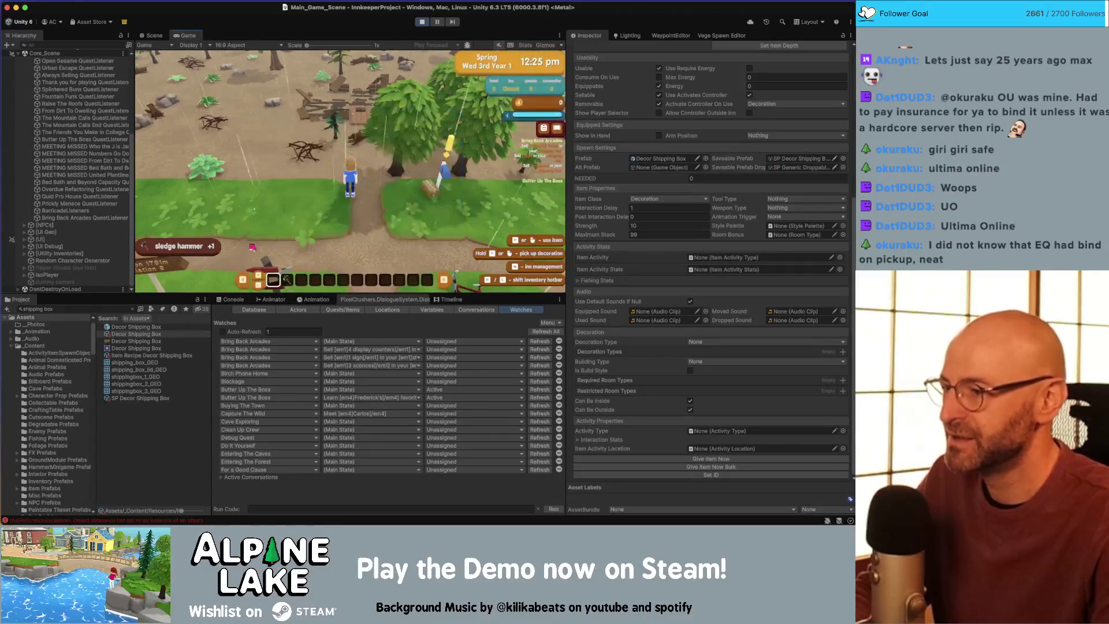
Step: Search the Project for 'decor sign' and give the player a Decor Sign
{"action": "left_click", "coordinate": [81, 309]}
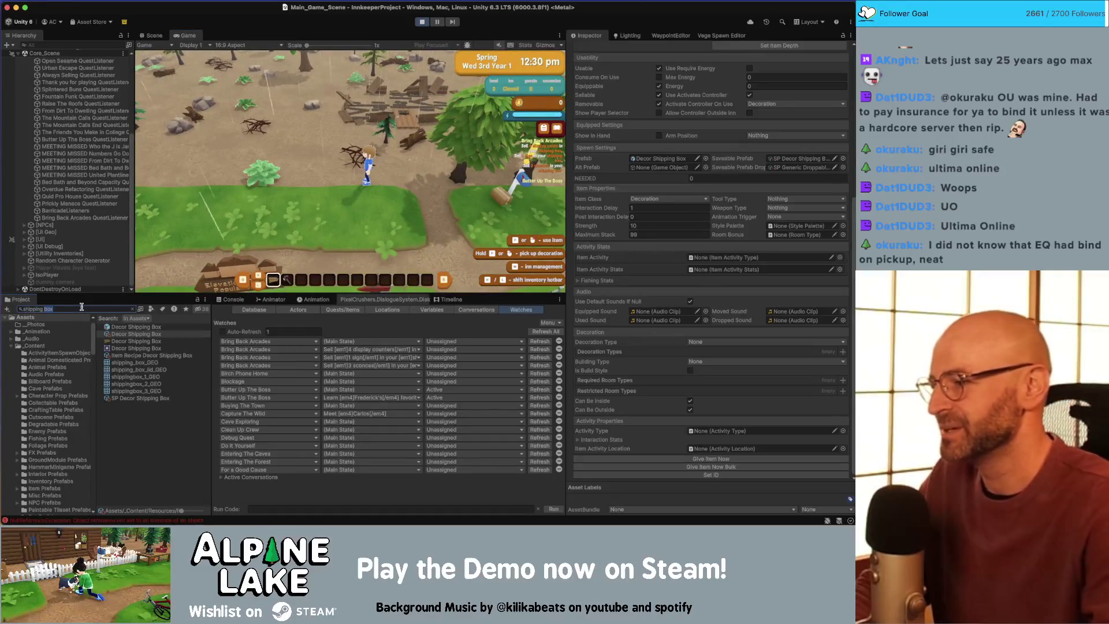
{"action": "type", "text": "decor sign"}
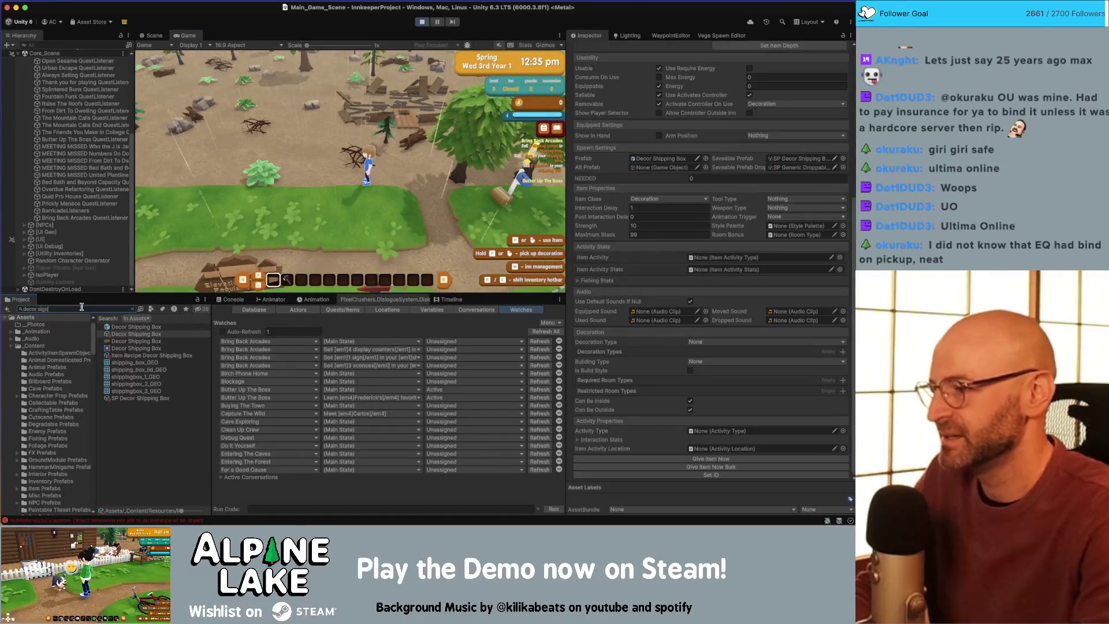
{"action": "left_click", "coordinate": [123, 334]}
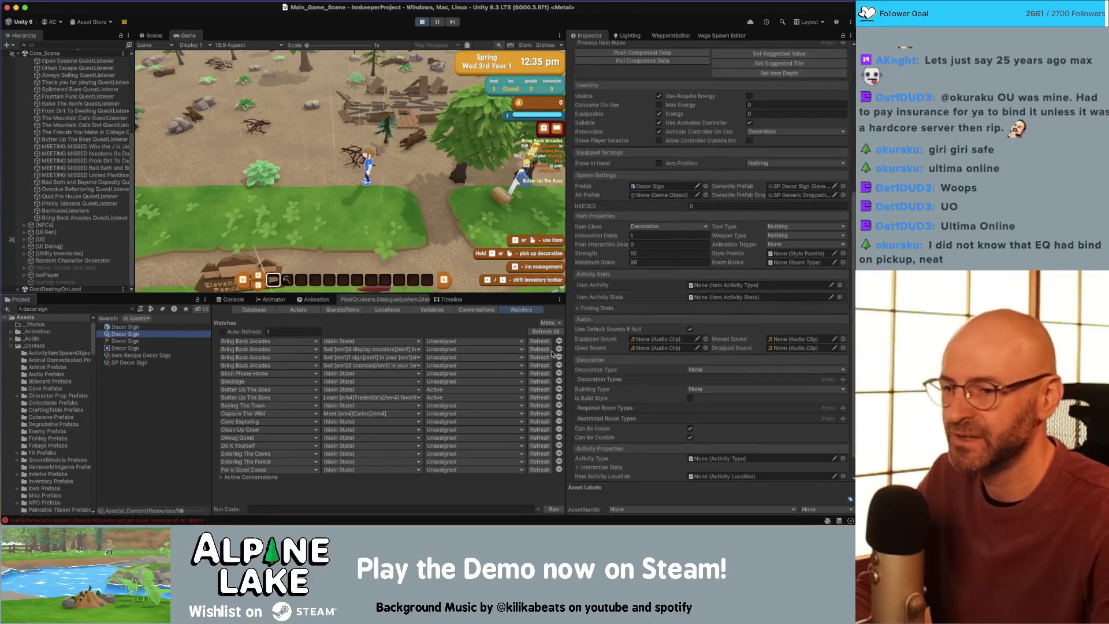
{"action": "scroll", "coordinate": [699, 375], "scroll_direction": "down", "scroll_amount": 2}
{"action": "left_click", "coordinate": [697, 459]}
Step: Search for 'decor sconce' and give the player a stack of 20 Decor Sconces
{"action": "left_click", "coordinate": [92, 309]}
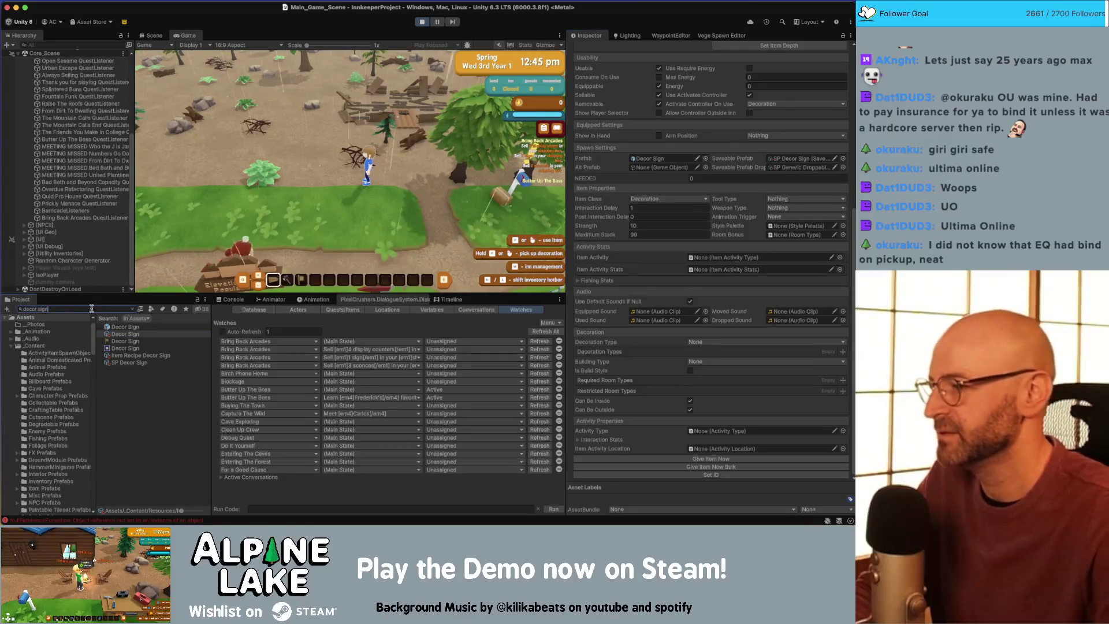
{"action": "double_click", "coordinate": [91, 309]}
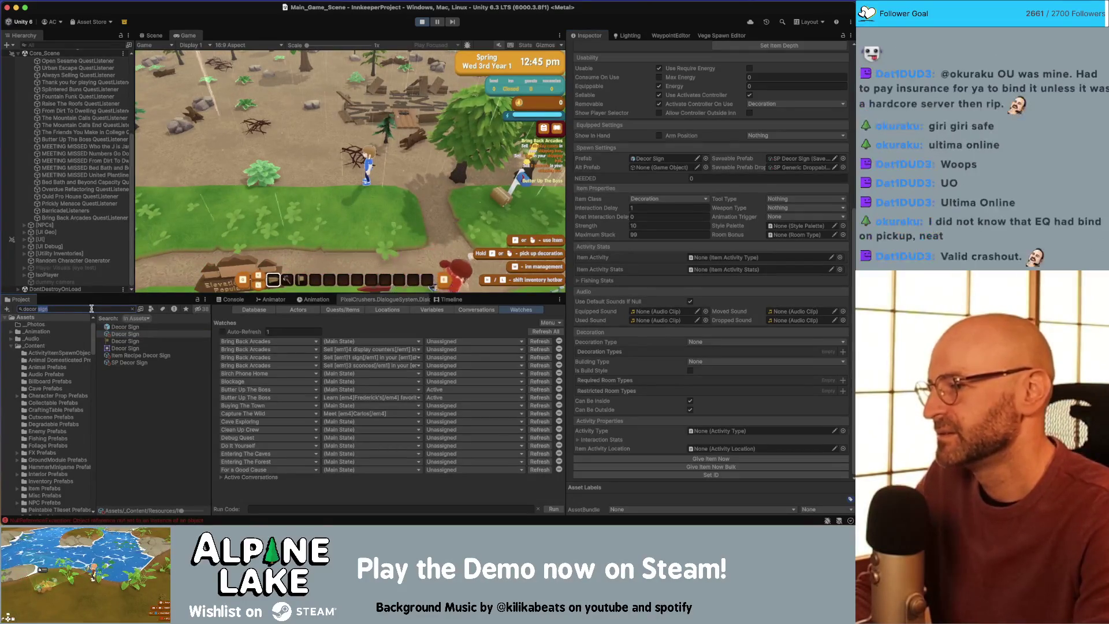
{"action": "type", "text": "sconce"}
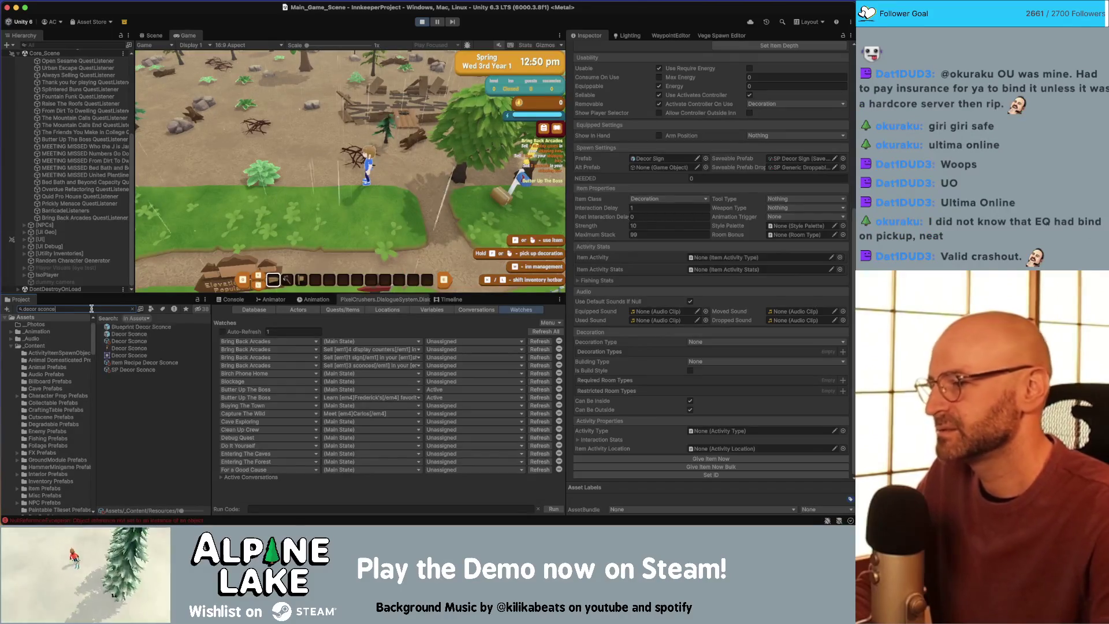
{"action": "left_click", "coordinate": [124, 341]}
{"action": "left_click", "coordinate": [726, 470]}
Step: Search for 'decor display case' and give the player three Decor Display Cases
{"action": "left_click", "coordinate": [85, 308]}
{"action": "key", "text": "BackSpace"}
{"action": "key", "text": "BackSpace"}
{"action": "key", "text": "BackSpace"}
{"action": "type", "text": "display"}
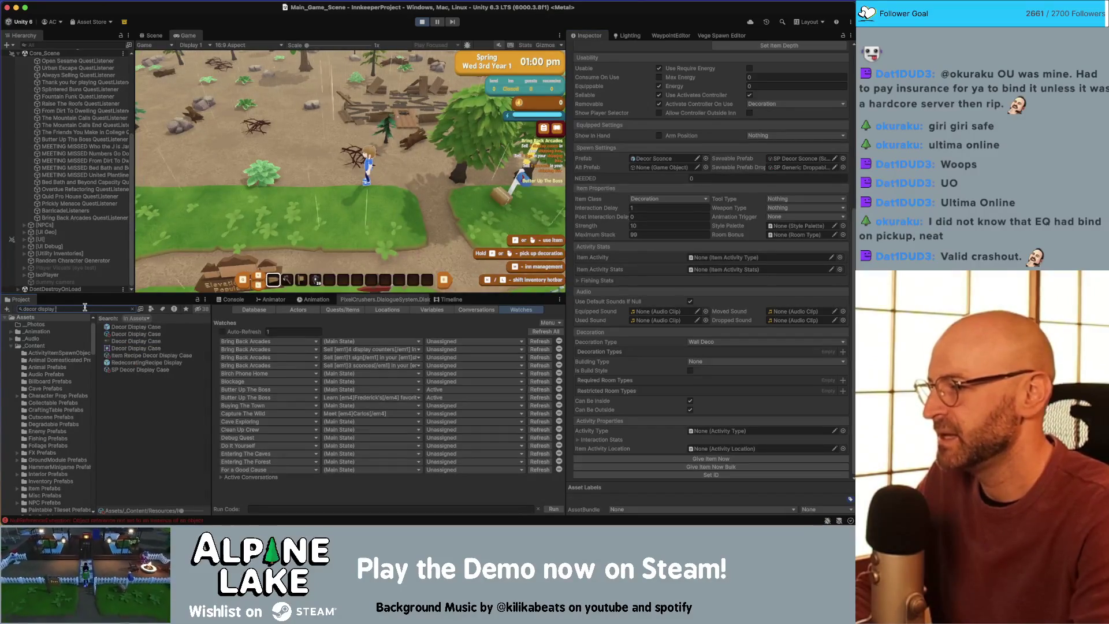
{"action": "type", "text": " case"}
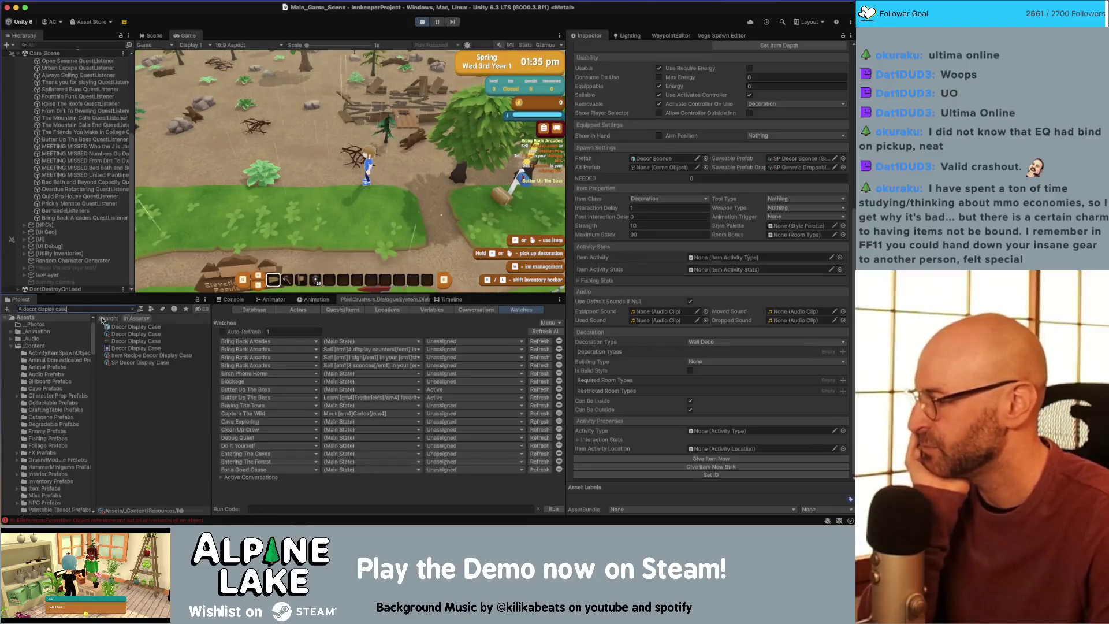
{"action": "left_click", "coordinate": [122, 334]}
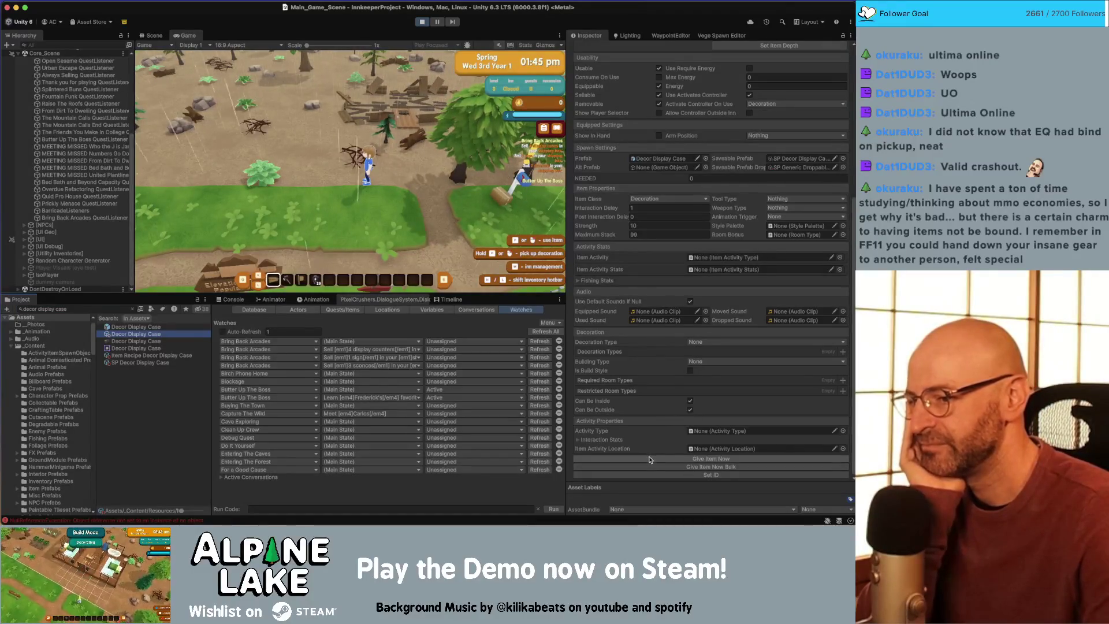
{"action": "left_click", "coordinate": [649, 460]}
{"action": "left_click", "coordinate": [649, 459]}
{"action": "left_click", "coordinate": [649, 460]}
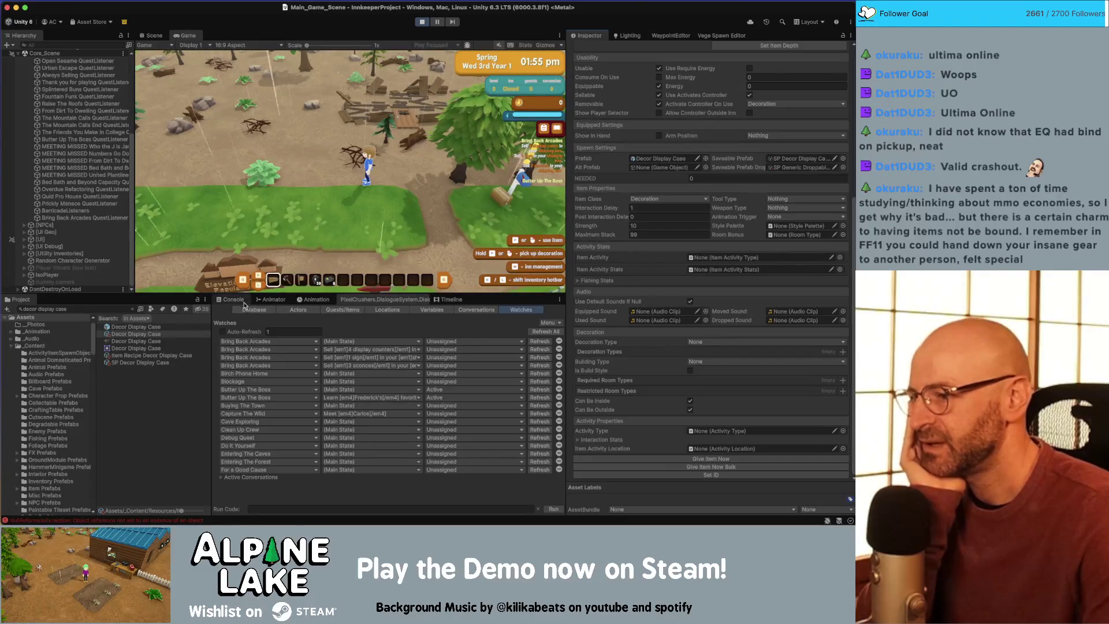
Step: Show the Console log, walk to the shipping box, and dismiss the Decorating tutorial
{"action": "left_click", "coordinate": [241, 300]}
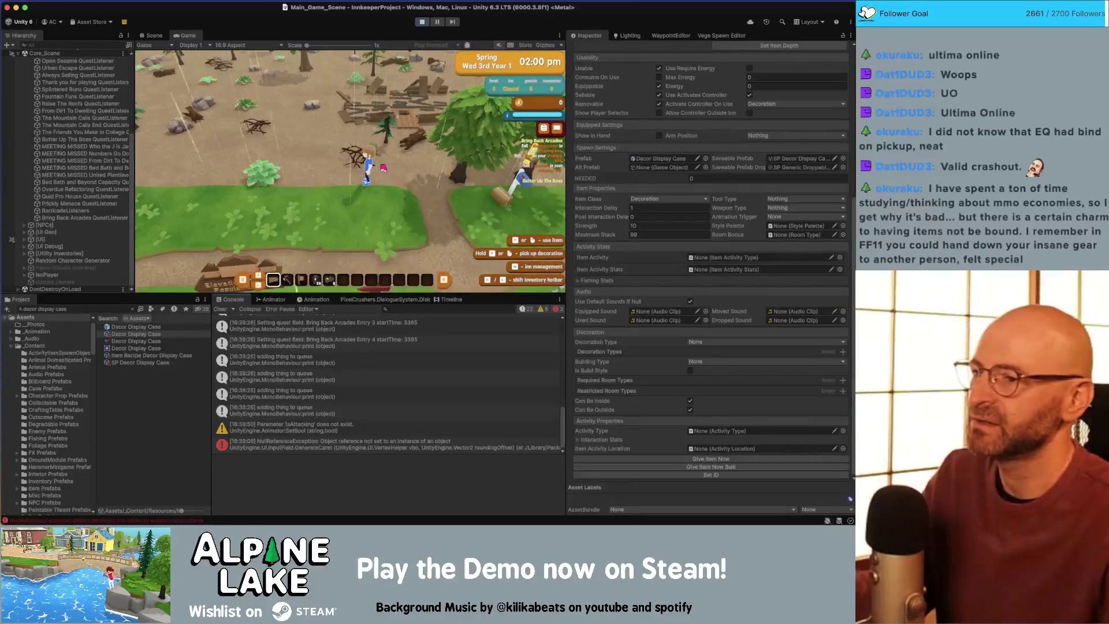
{"action": "key", "text": "a"}
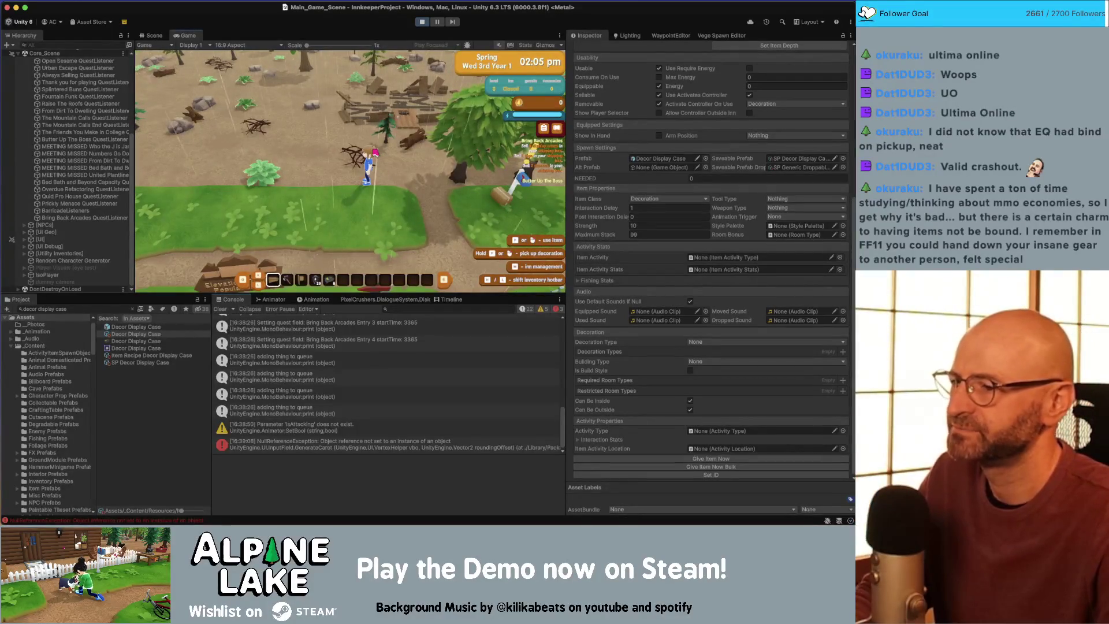
{"action": "key", "text": "s"}
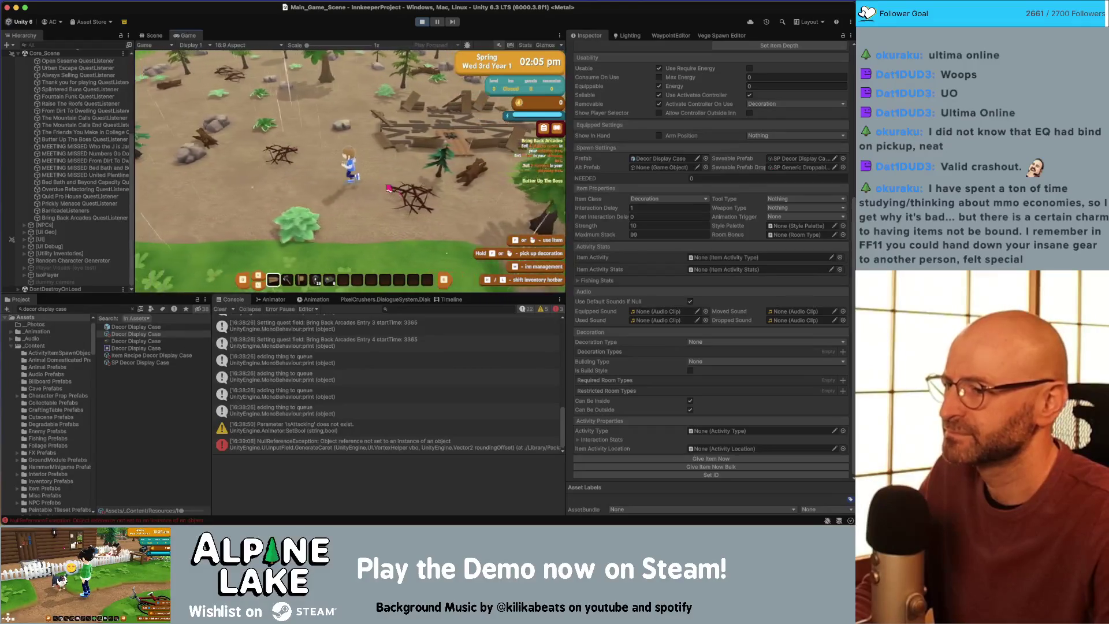
{"action": "key", "text": "b"}
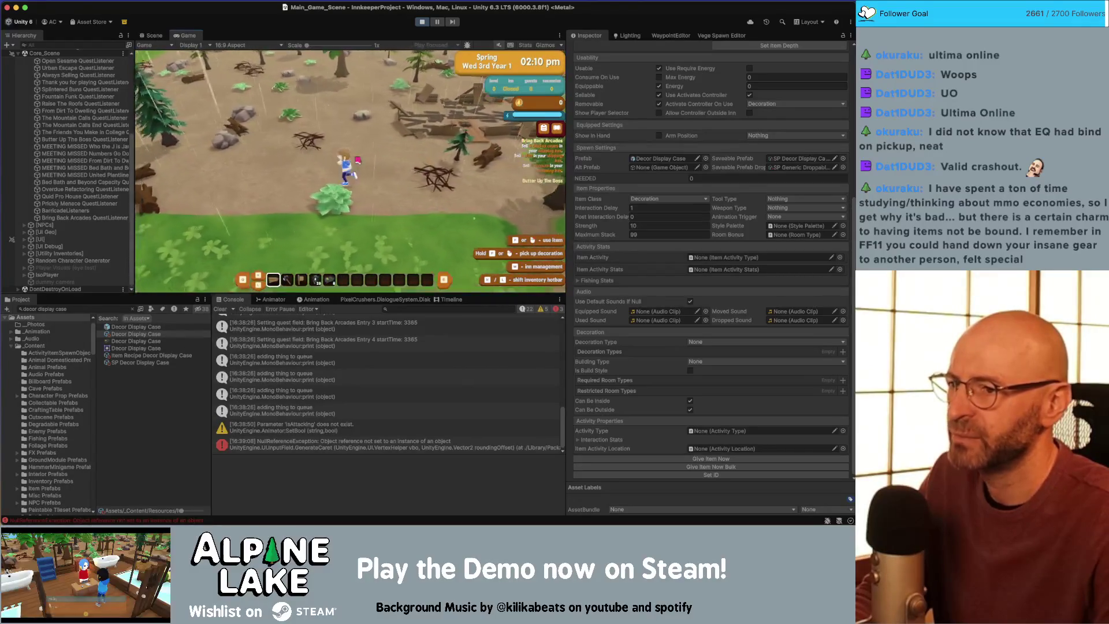
{"action": "left_click", "coordinate": [357, 209]}
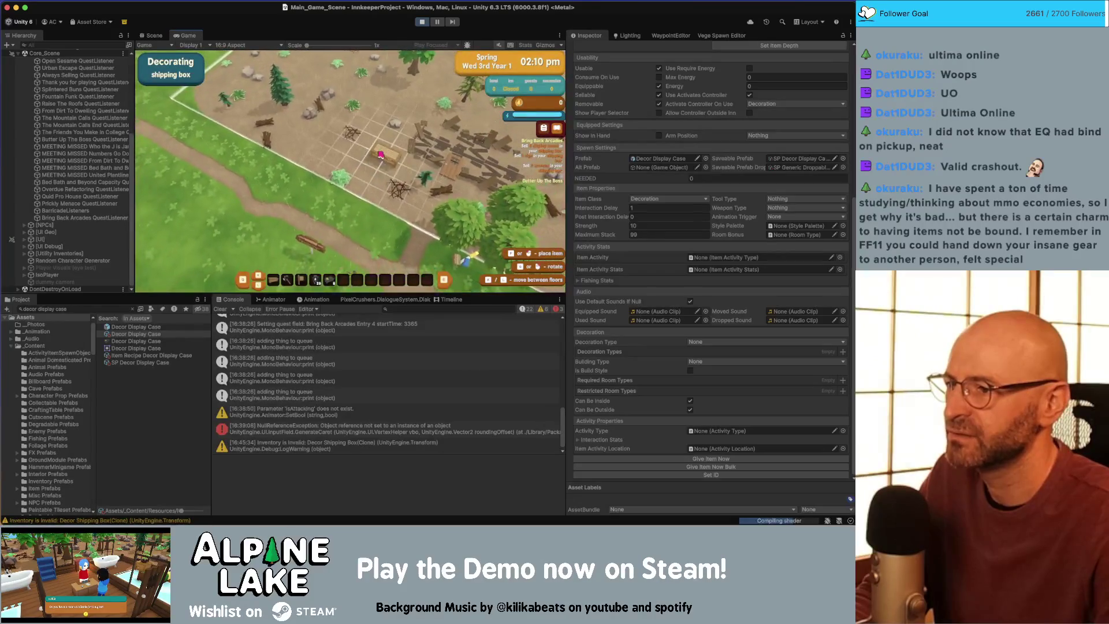
{"action": "key", "text": "b"}
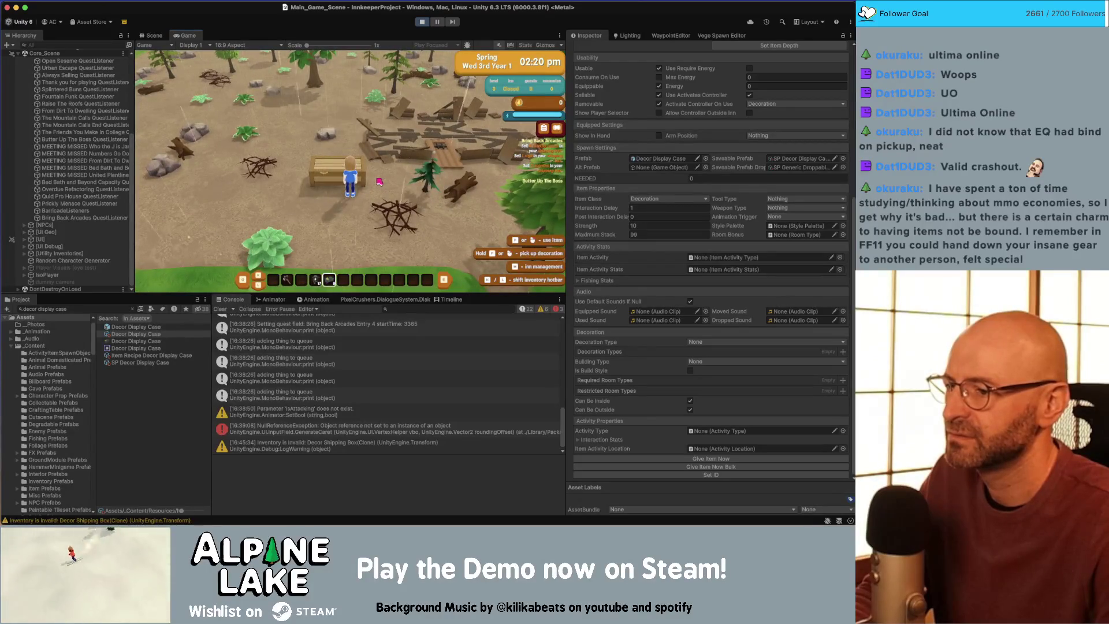
Step: Open the shipping box to sell items, then continue past the items-sold summary
{"action": "left_click", "coordinate": [323, 121]}
{"action": "key", "text": "Escape"}
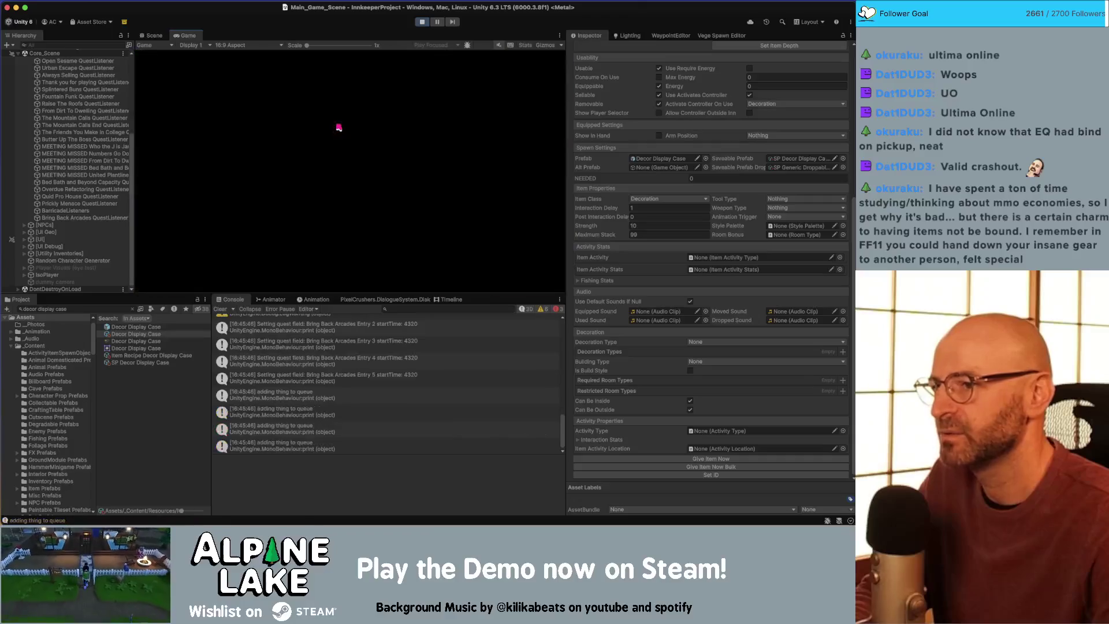
{"action": "left_click", "coordinate": [536, 72]}
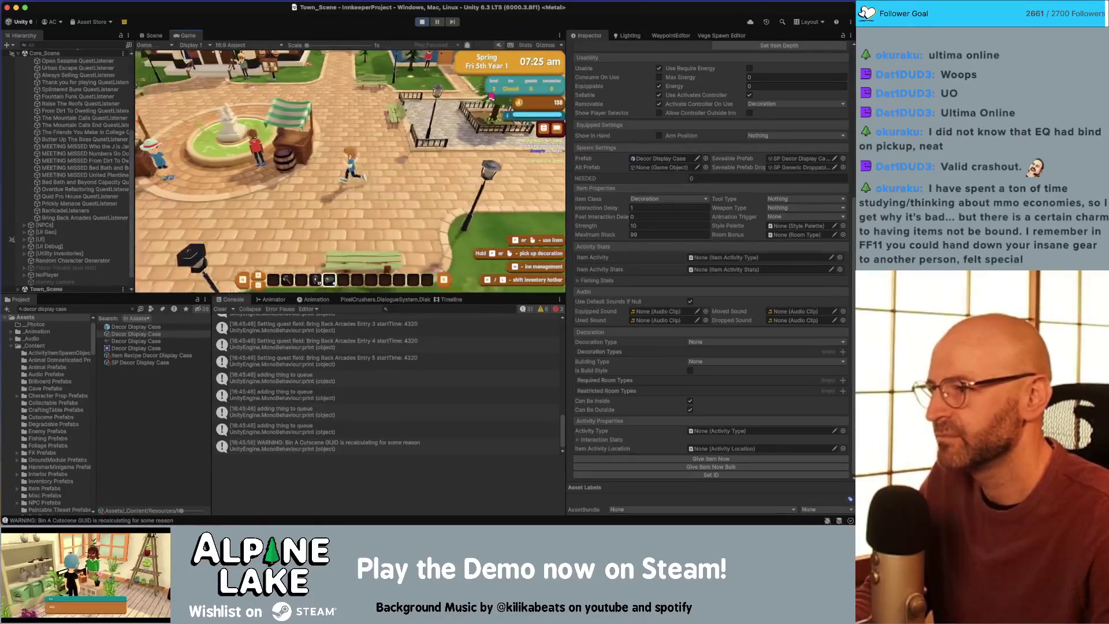
Step: Leave the shopkeeper without shopping, then claim the basketball cabinet from the mailbox shipment letter
{"action": "key", "text": "e"}
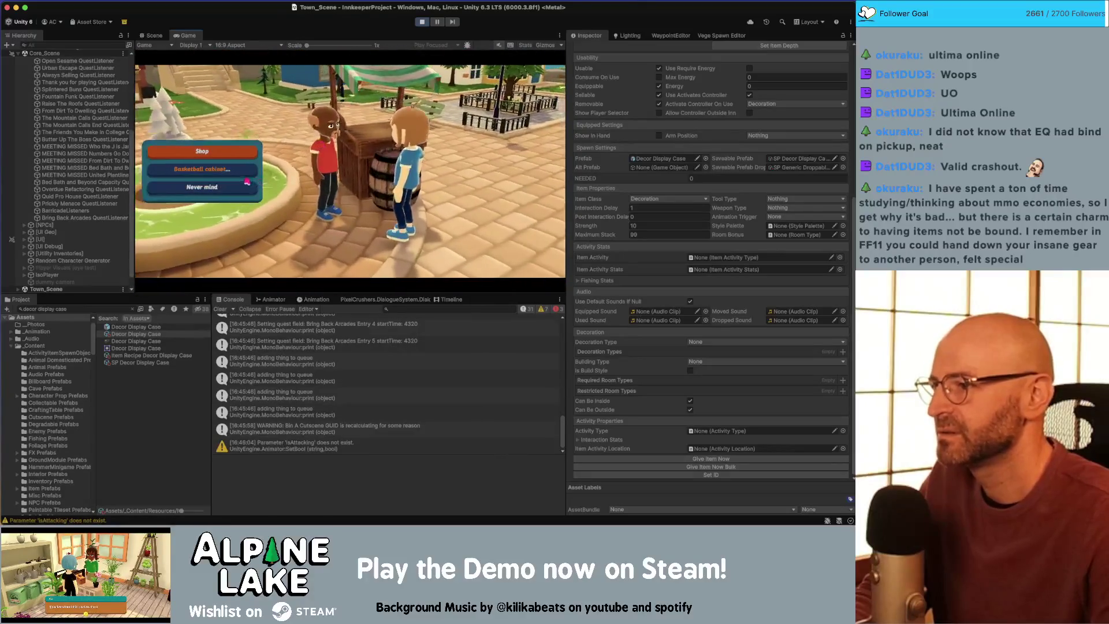
{"action": "left_click", "coordinate": [363, 253]}
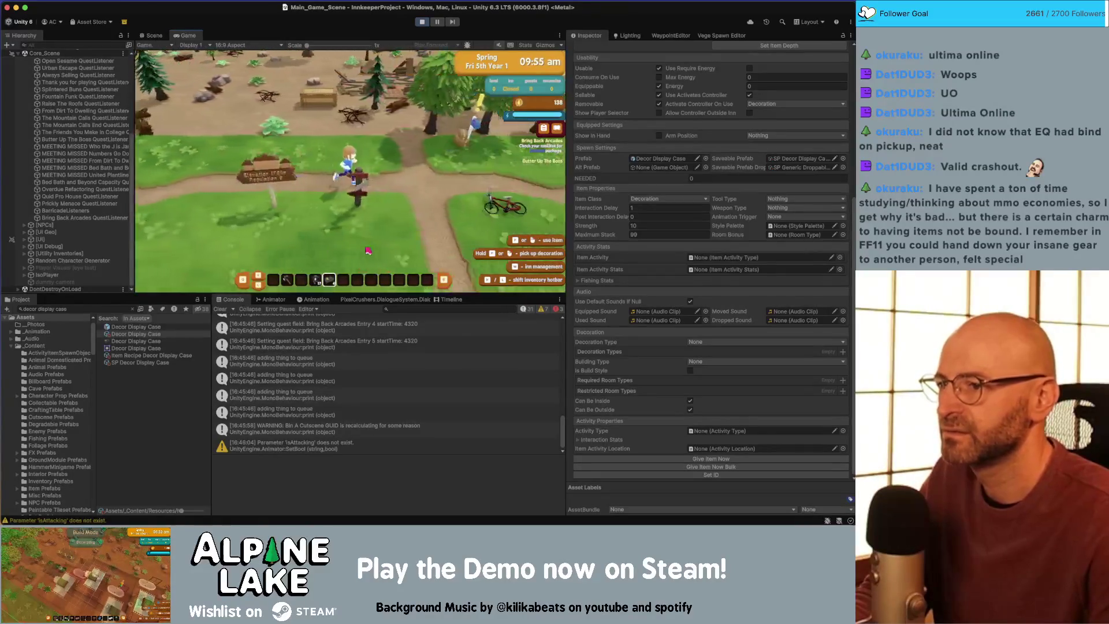
{"action": "key", "text": "e"}
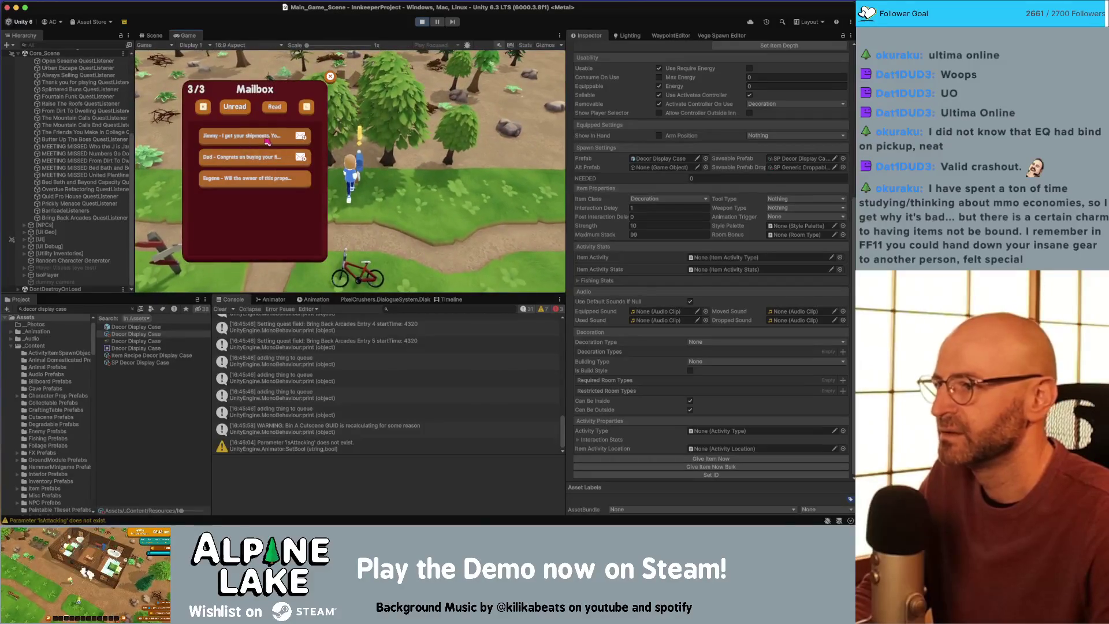
{"action": "left_click", "coordinate": [267, 141]}
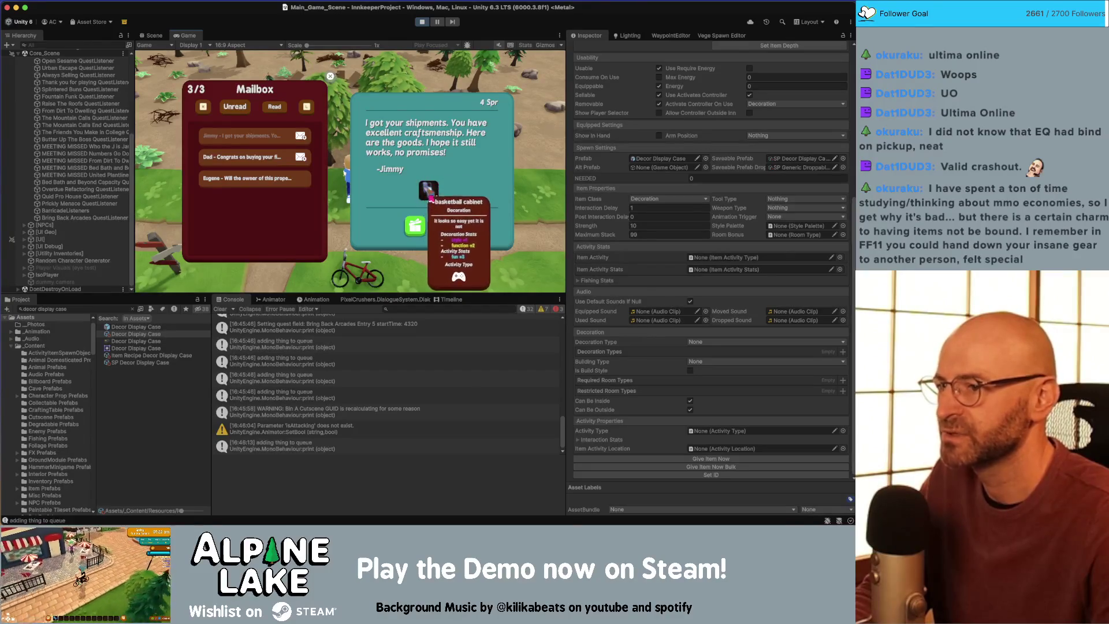
{"action": "left_click", "coordinate": [415, 225]}
{"action": "left_click", "coordinate": [442, 226]}
{"action": "key", "text": "Escape"}
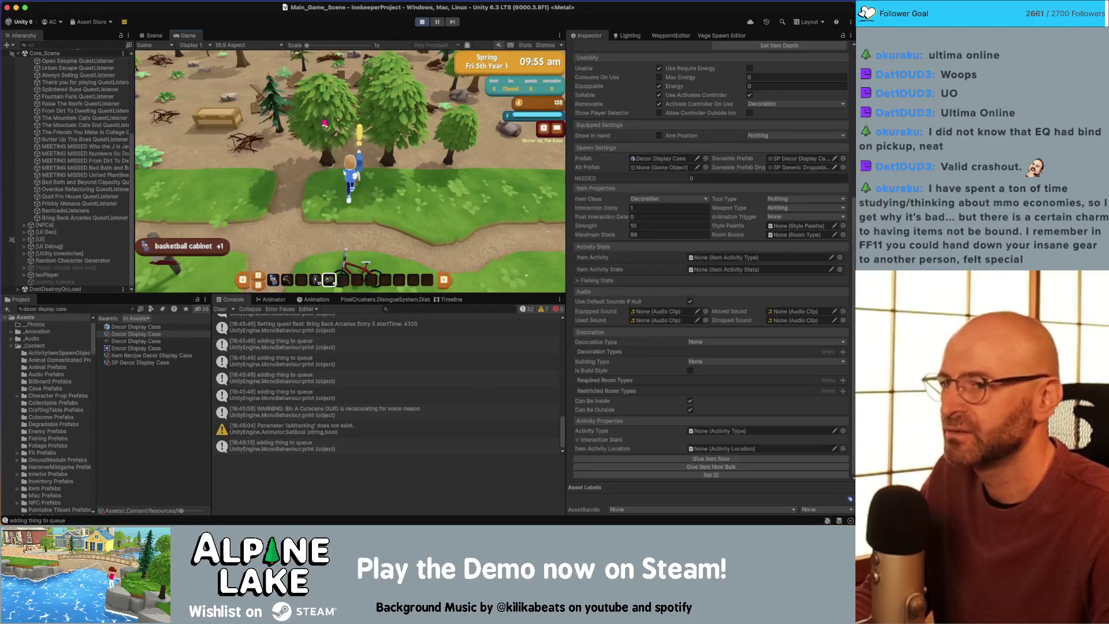
{"action": "key", "text": "a"}
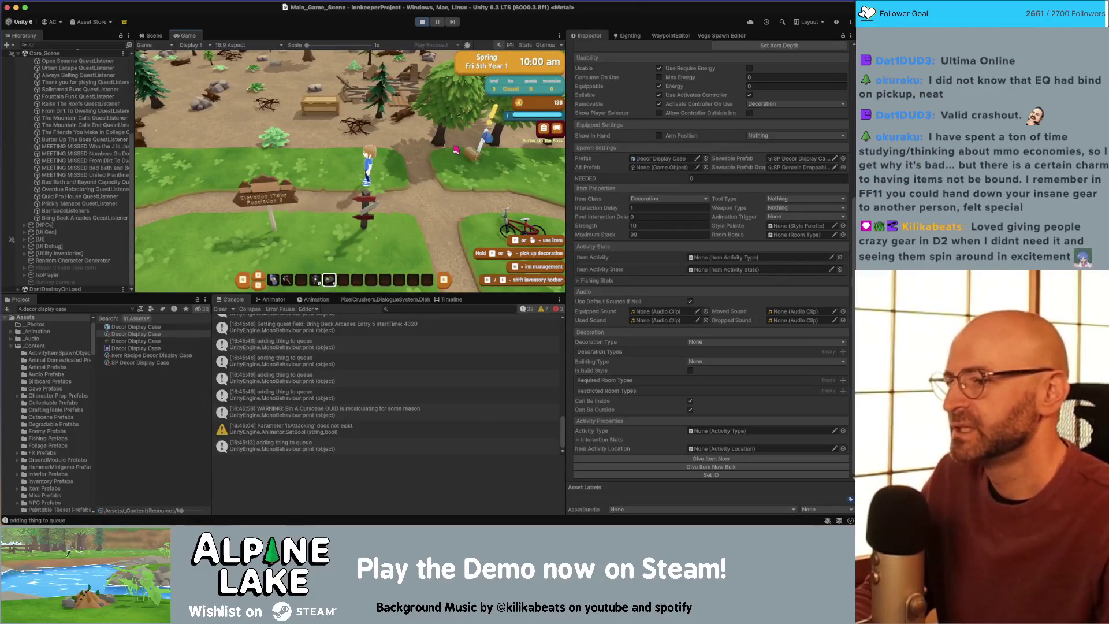
Step: Show the 'adding thing to queue' stack trace and follow it to OverlayAlertManager.cs's AddToQueue
{"action": "key", "text": "d"}
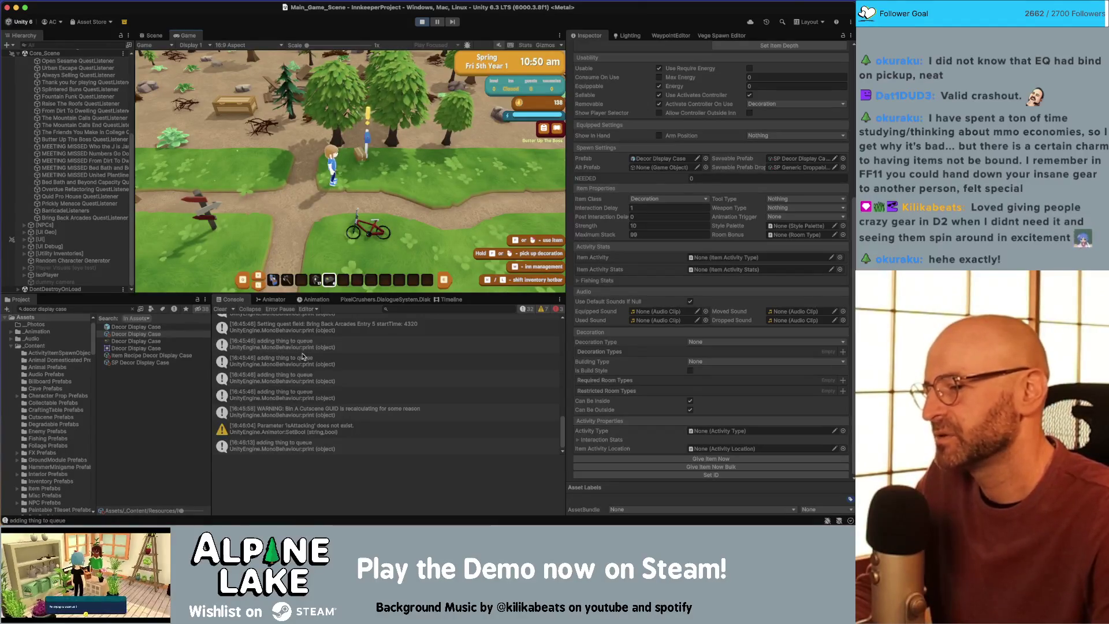
{"action": "left_click", "coordinate": [305, 359]}
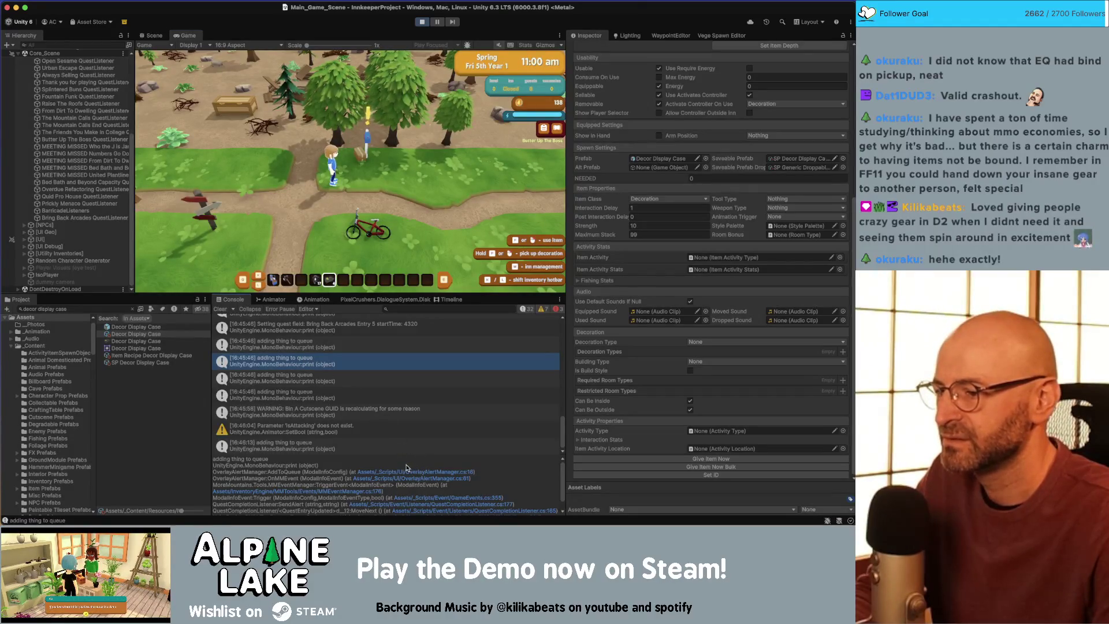
{"action": "scroll", "coordinate": [364, 415], "scroll_direction": "down", "scroll_amount": 1}
{"action": "scroll", "coordinate": [347, 399], "scroll_direction": "up", "scroll_amount": 5}
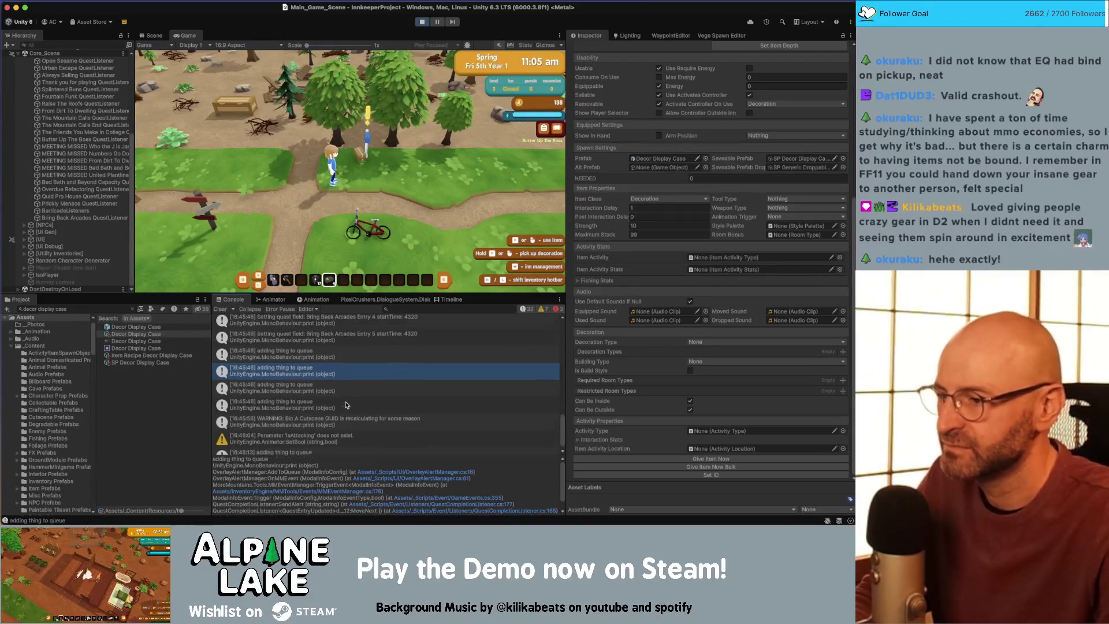
{"action": "scroll", "coordinate": [326, 404], "scroll_direction": "down", "scroll_amount": 3}
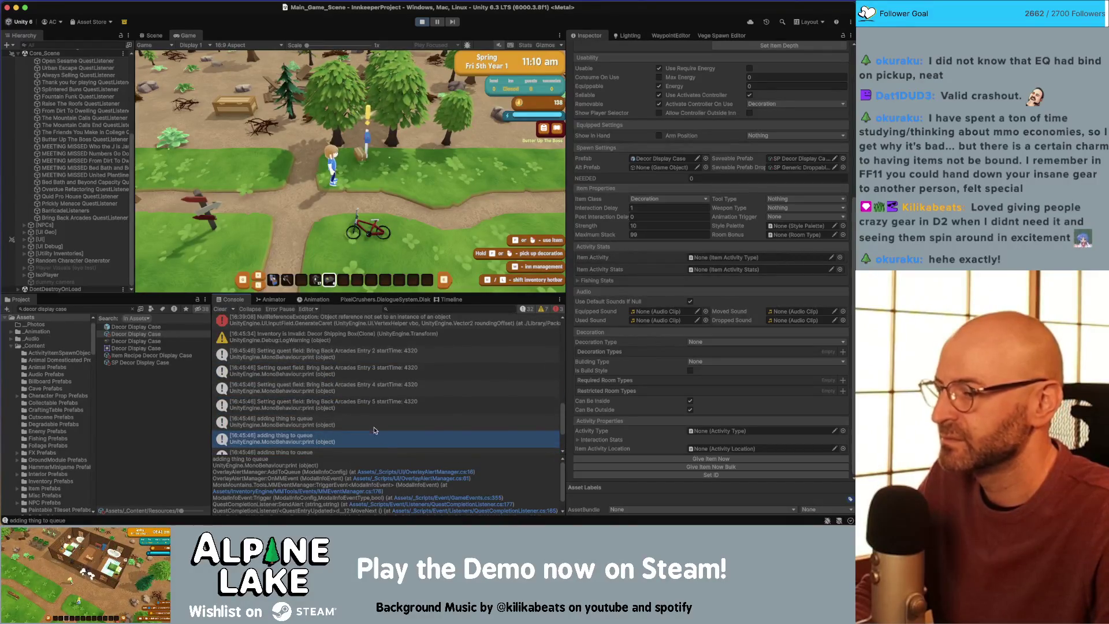
{"action": "left_click", "coordinate": [399, 472]}
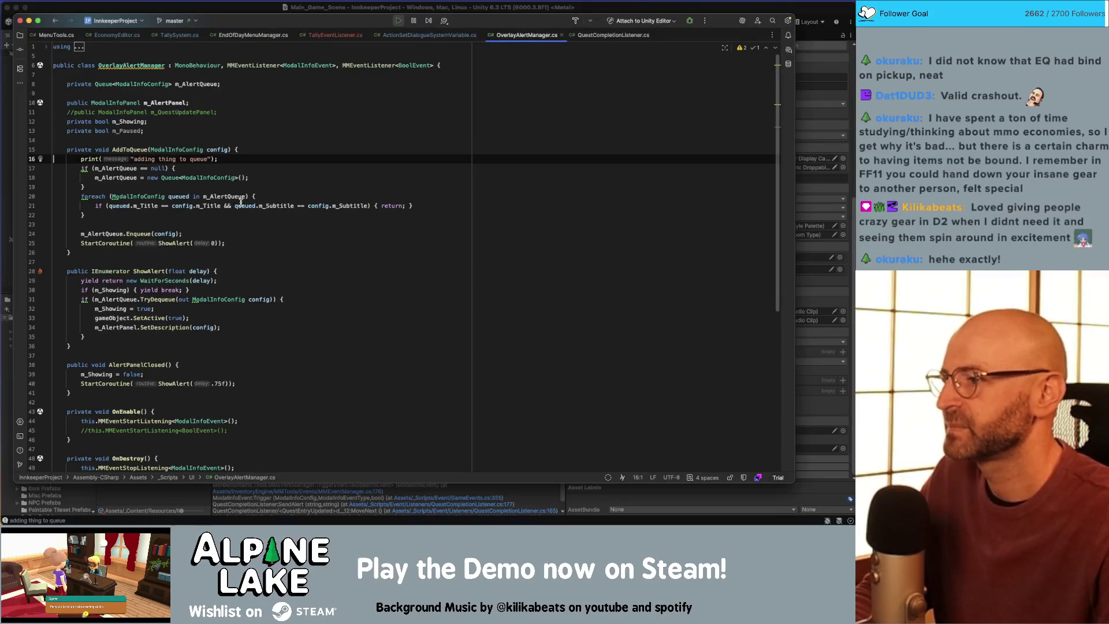
Step: Comment out the 'adding thing to queue' print on line 16 and switch back to Unity
{"action": "key", "text": "super+slash"}
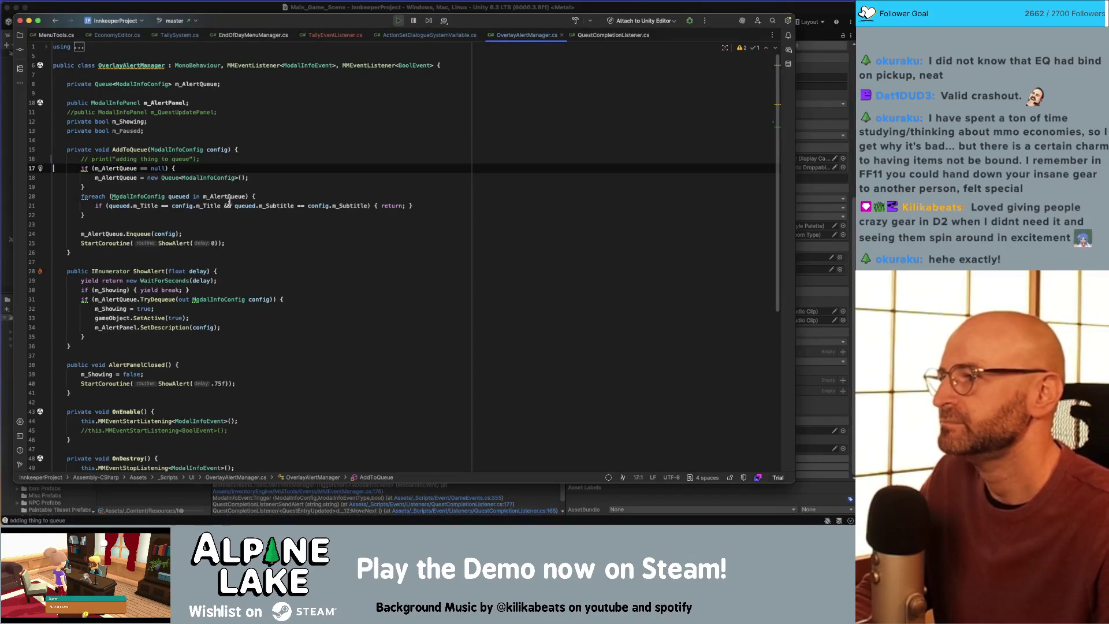
{"action": "key", "text": "super+Tab"}
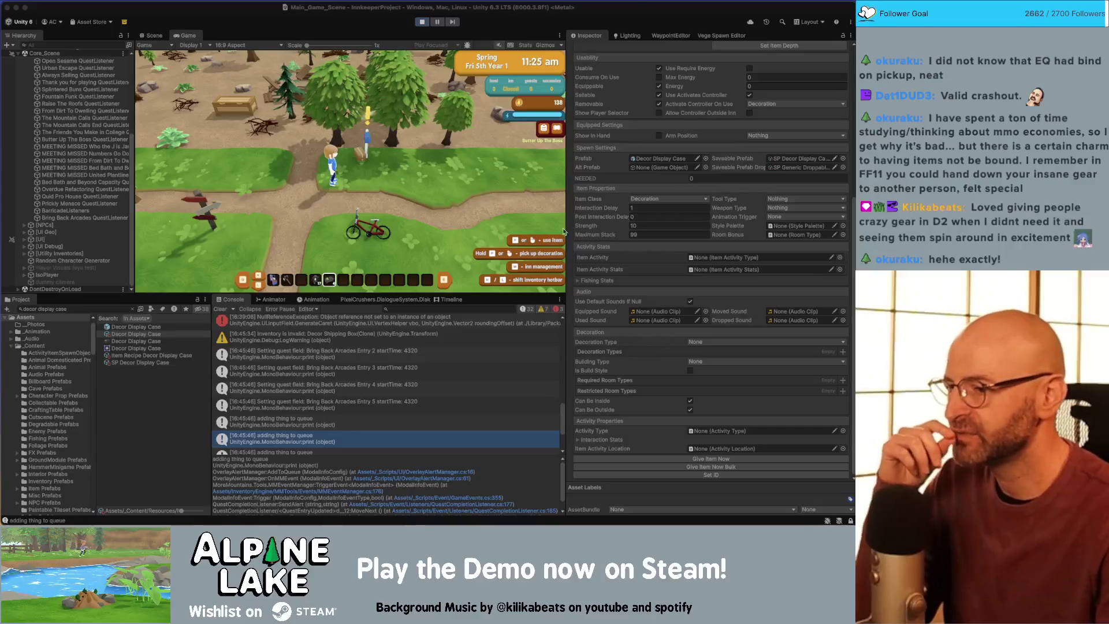
Step: Open QuestCompletionListener.cs, comment out the line 88 'Setting quest field' print, and return to Unity
{"action": "double_click", "coordinate": [395, 373]}
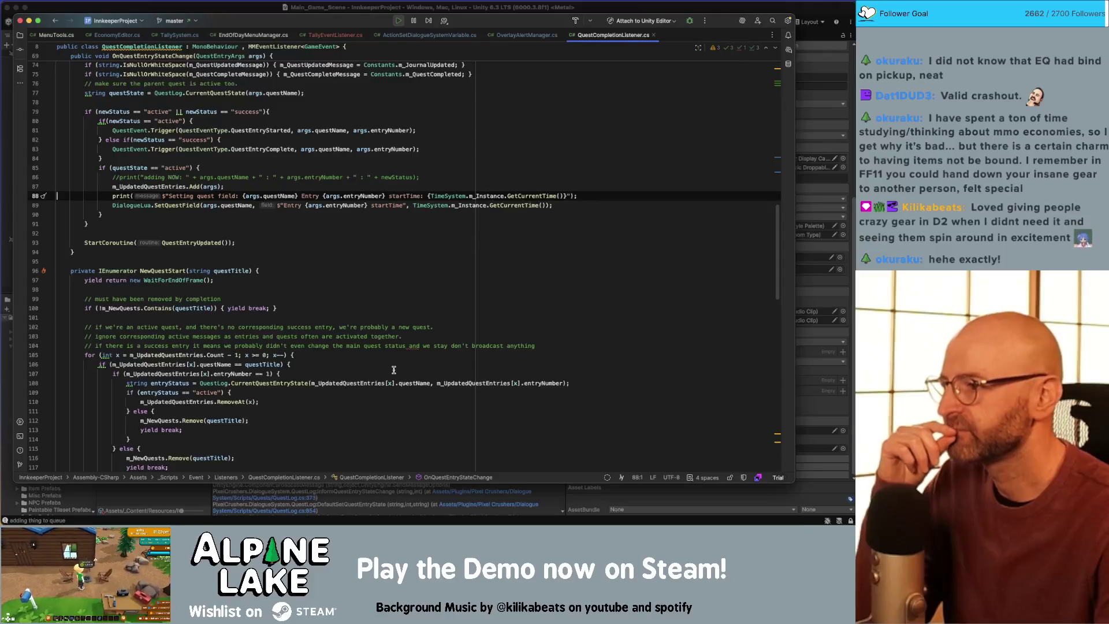
{"action": "scroll", "coordinate": [385, 371], "scroll_direction": "up", "scroll_amount": 3}
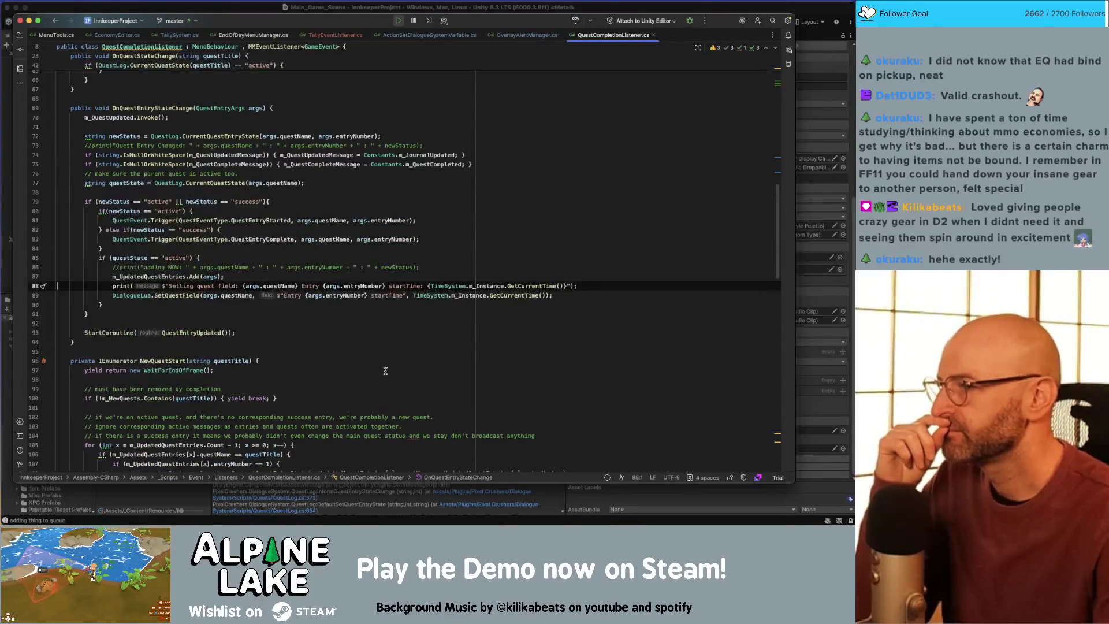
{"action": "key", "text": "Home"}
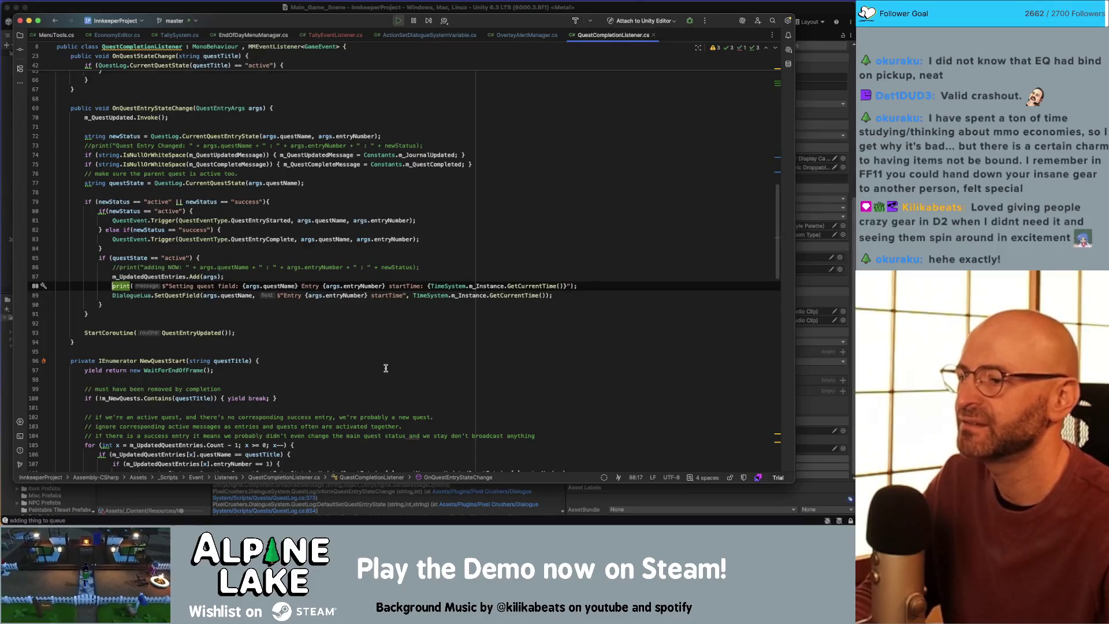
{"action": "key", "text": "super+slash"}
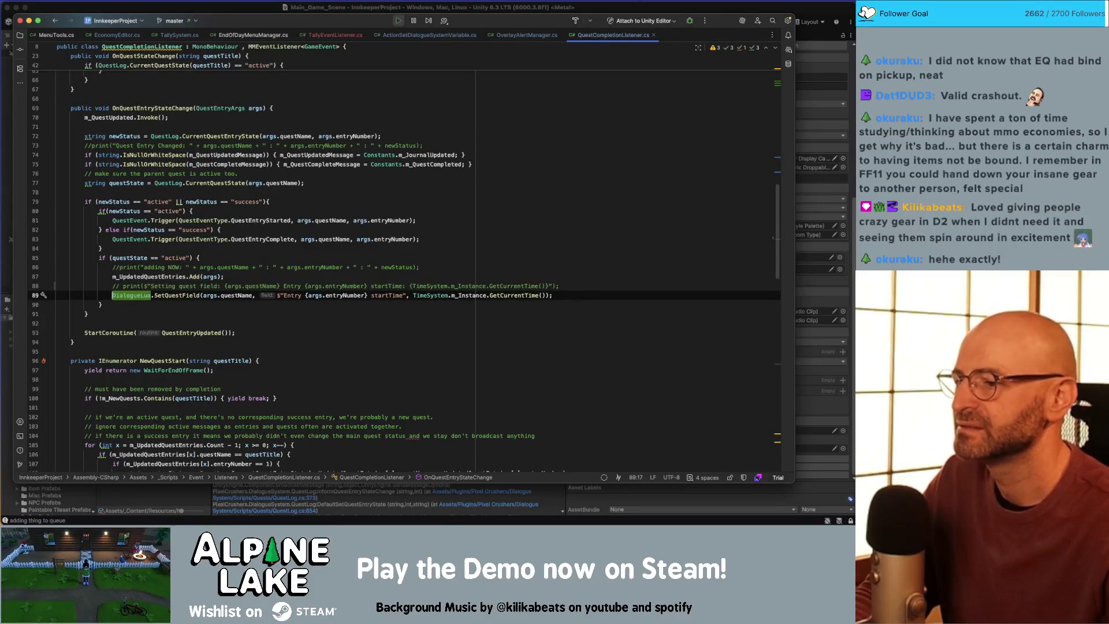
{"action": "key", "text": "super+Tab"}
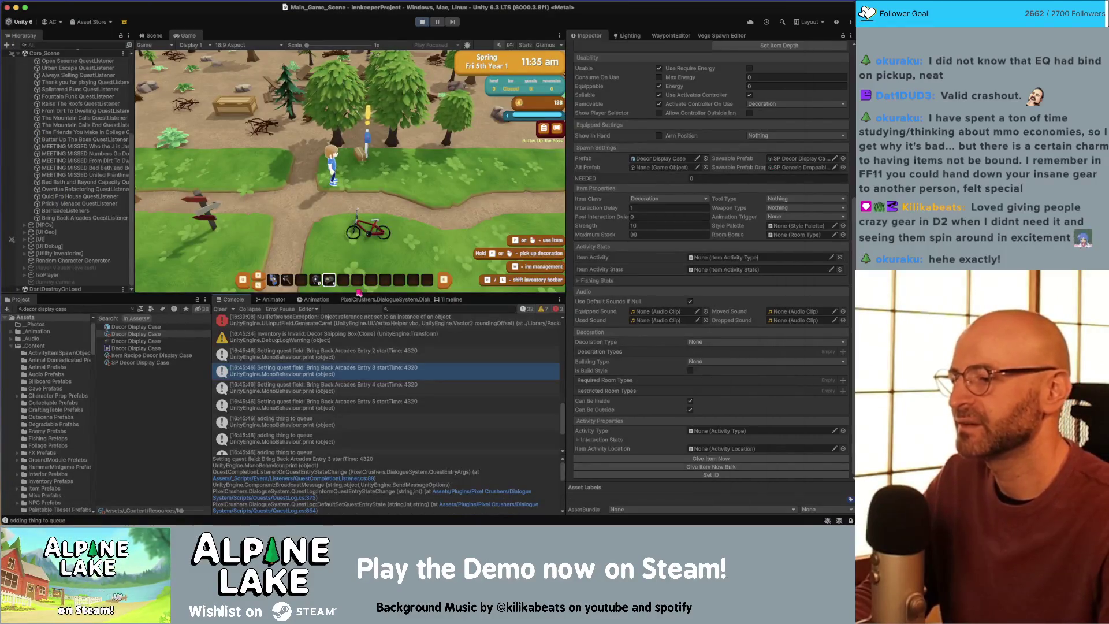
{"action": "scroll", "coordinate": [315, 374], "scroll_direction": "up", "scroll_amount": 15}
{"action": "scroll", "coordinate": [312, 369], "scroll_direction": "down", "scroll_amount": 10}
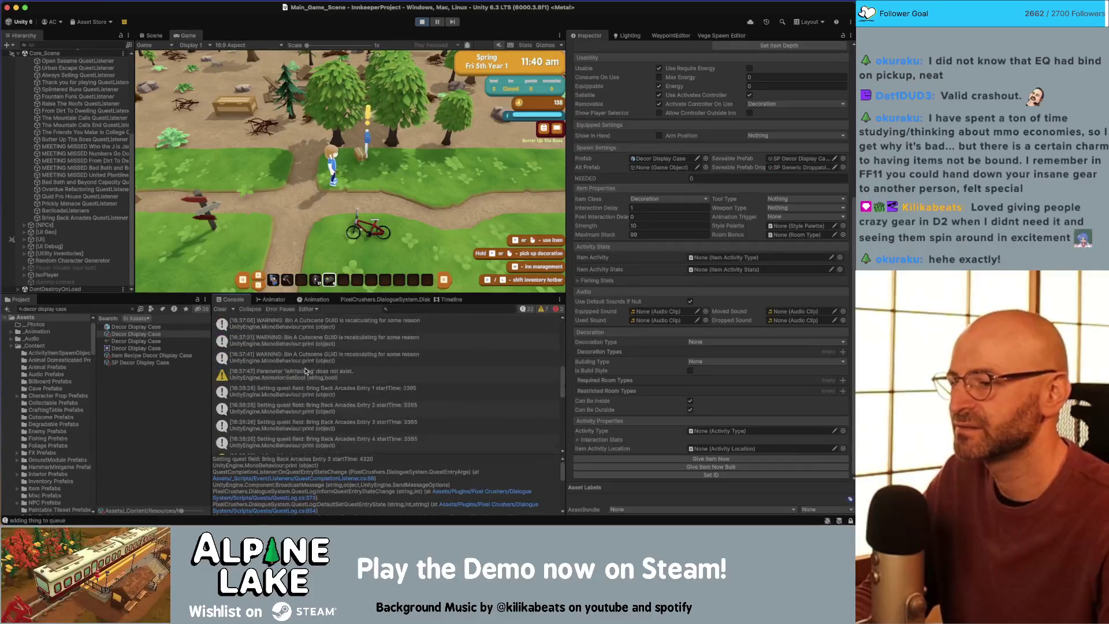
{"action": "scroll", "coordinate": [299, 364], "scroll_direction": "up", "scroll_amount": 5}
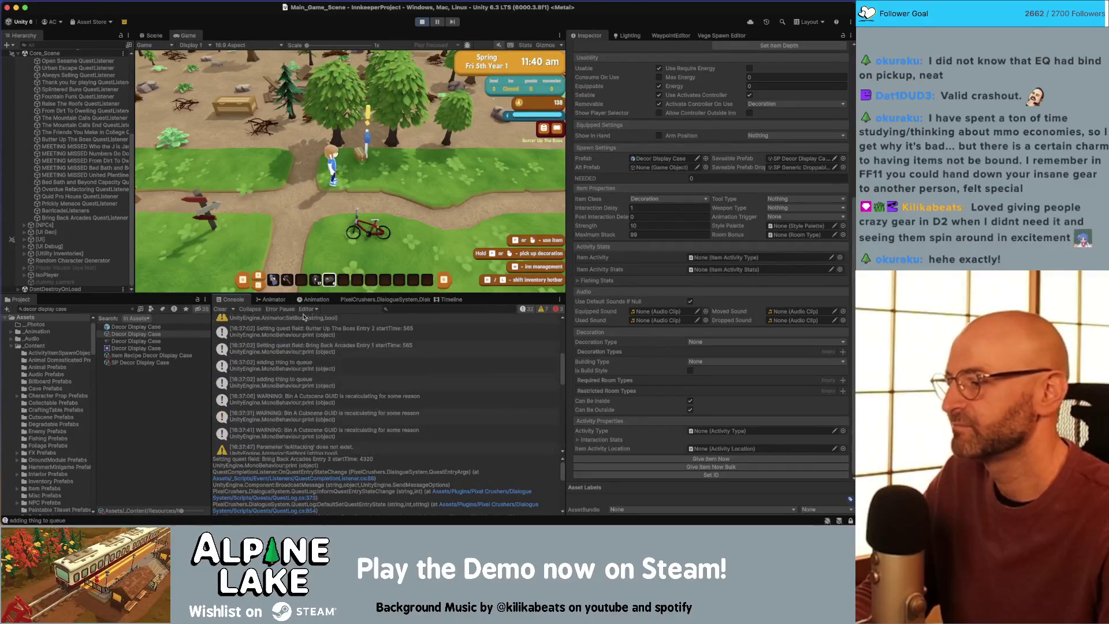
Step: Walk the character across the map into the Town_Scene plaza by the fountain
{"action": "key", "text": "a"}
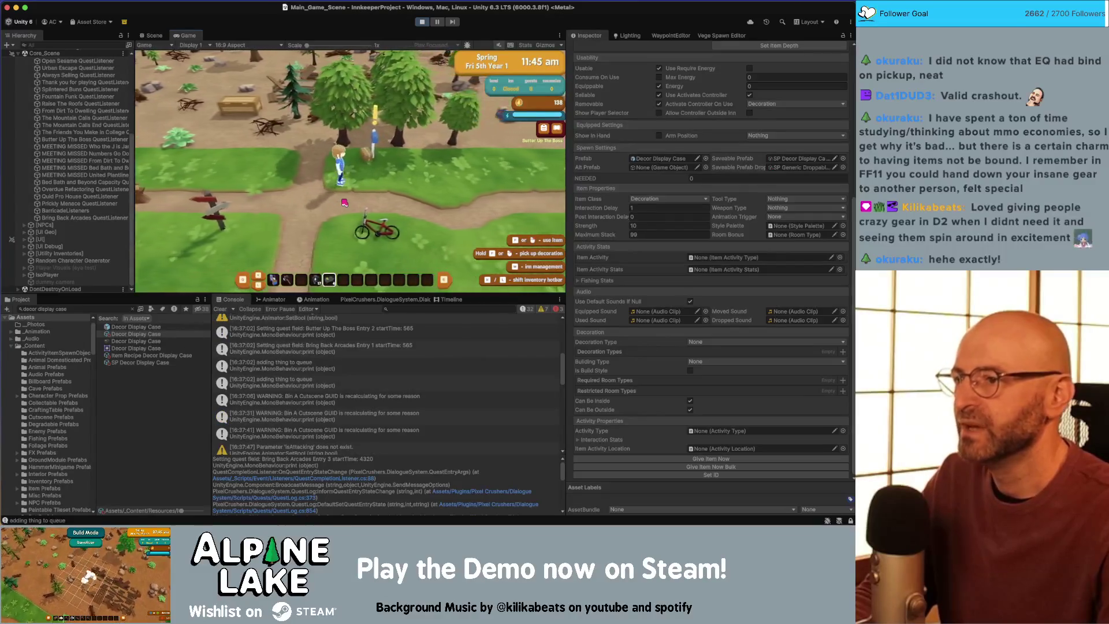
{"action": "key", "text": "a"}
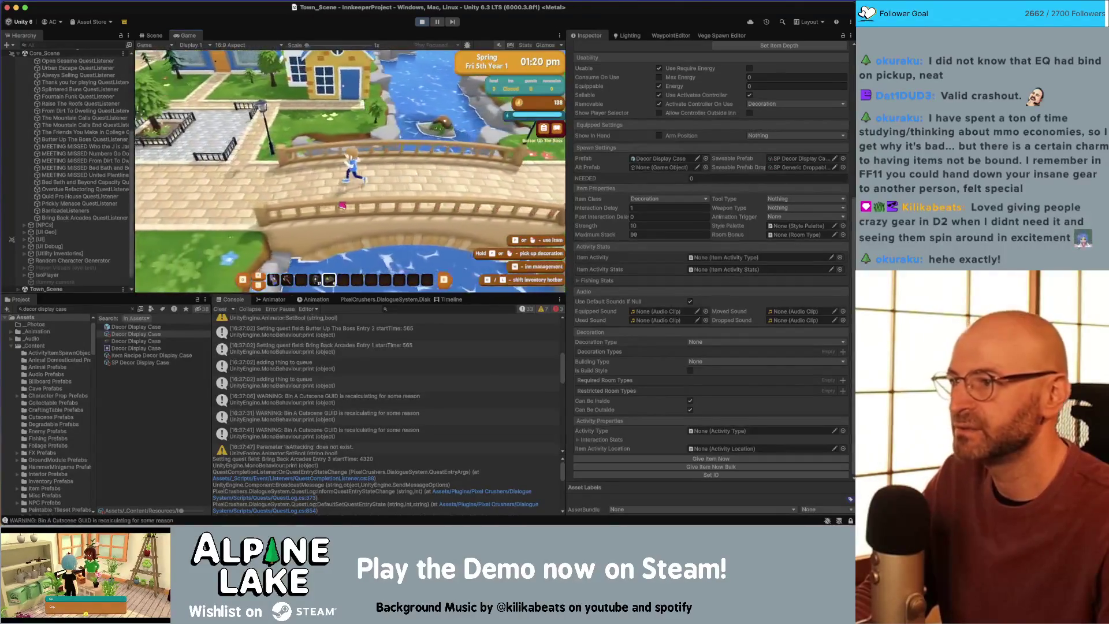
{"action": "key", "text": "d"}
Step: Open and close the barrel-stall merchant's shop twice, then stop the running game
{"action": "key", "text": "e"}
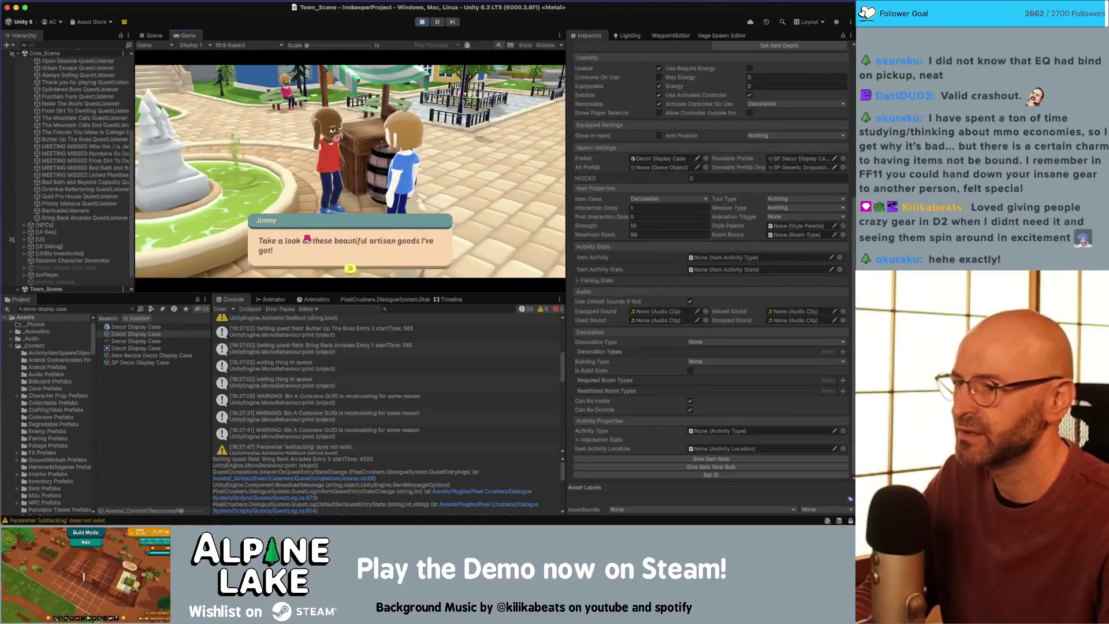
{"action": "left_click", "coordinate": [307, 238]}
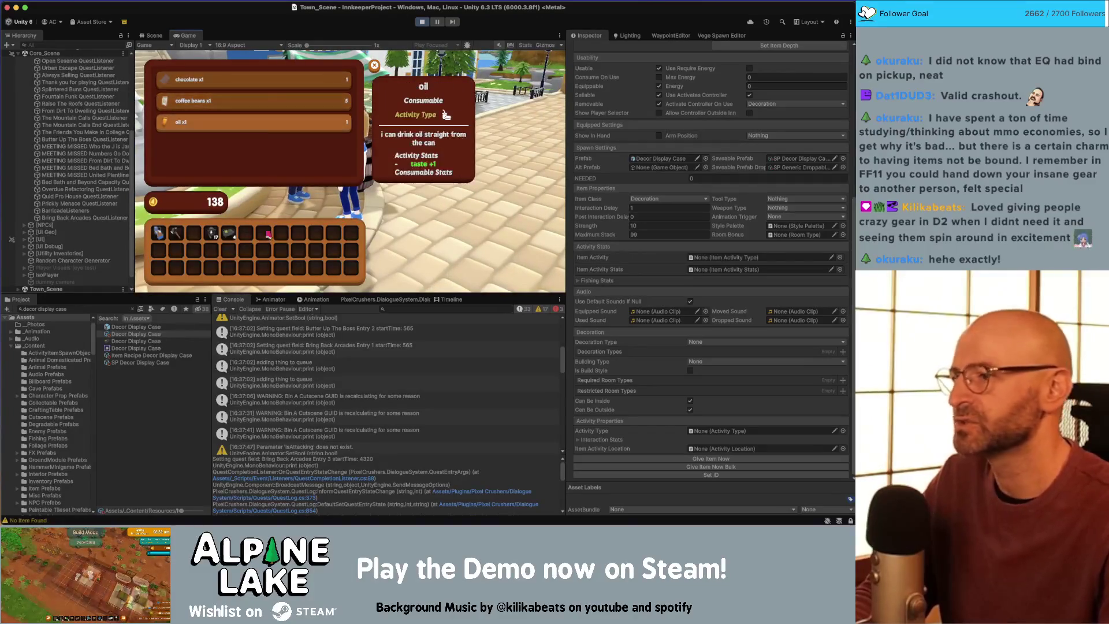
{"action": "left_click", "coordinate": [374, 65]}
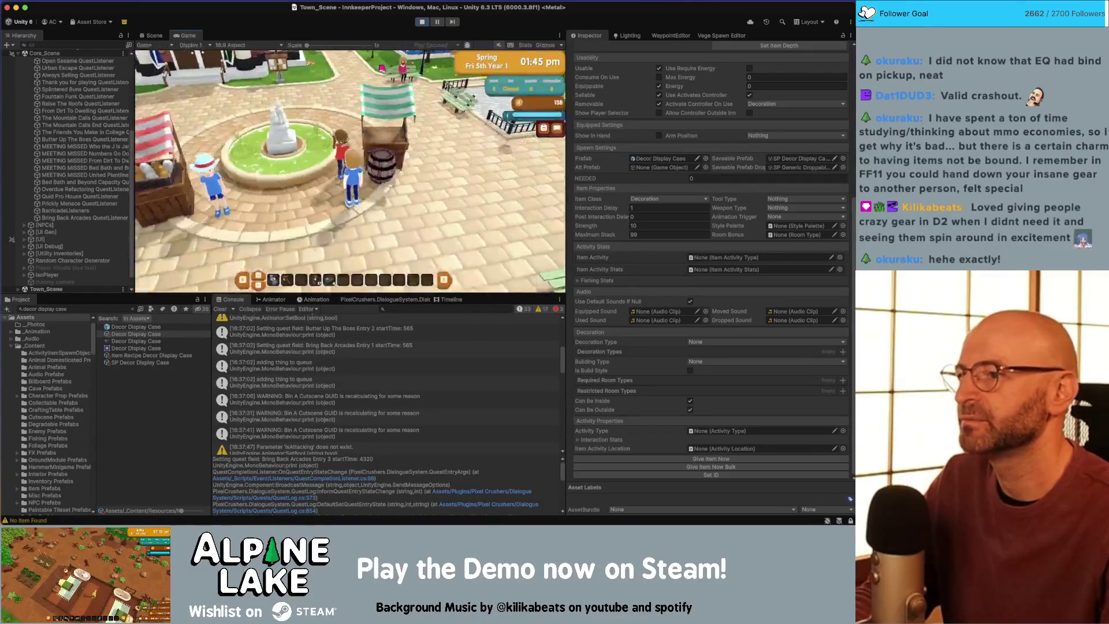
{"action": "key", "text": "e"}
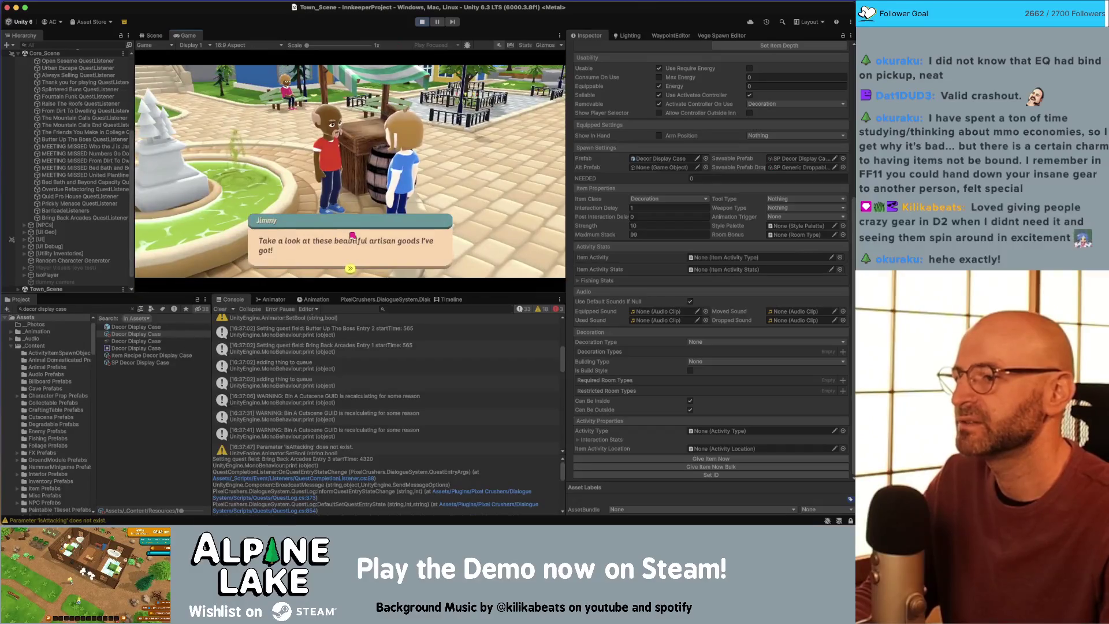
{"action": "left_click", "coordinate": [352, 235]}
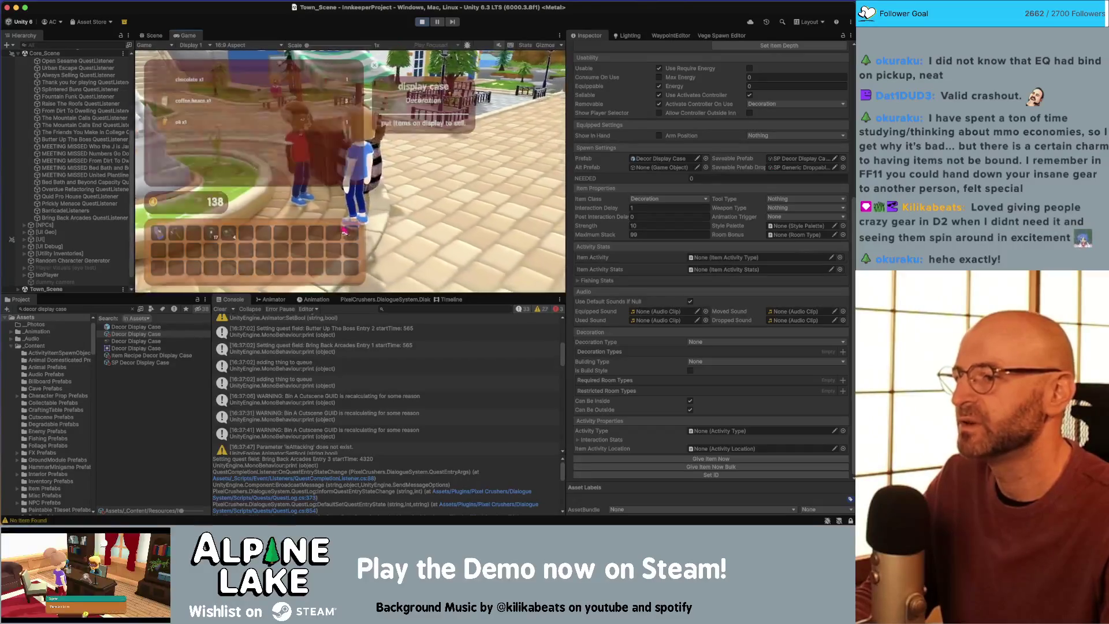
{"action": "left_click", "coordinate": [373, 68]}
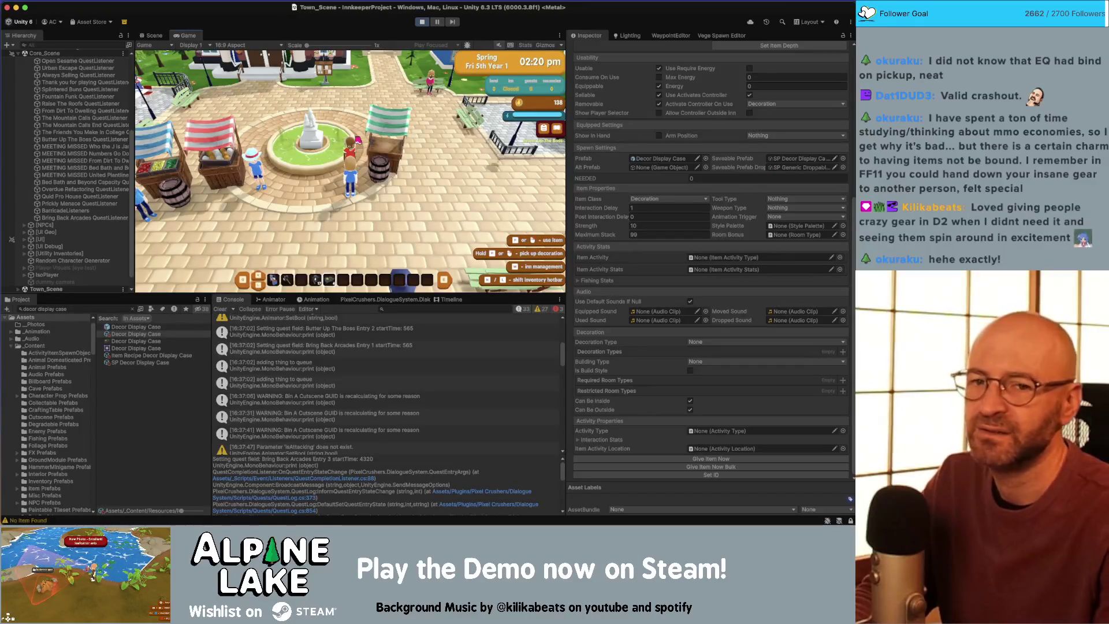
{"action": "left_click", "coordinate": [420, 22]}
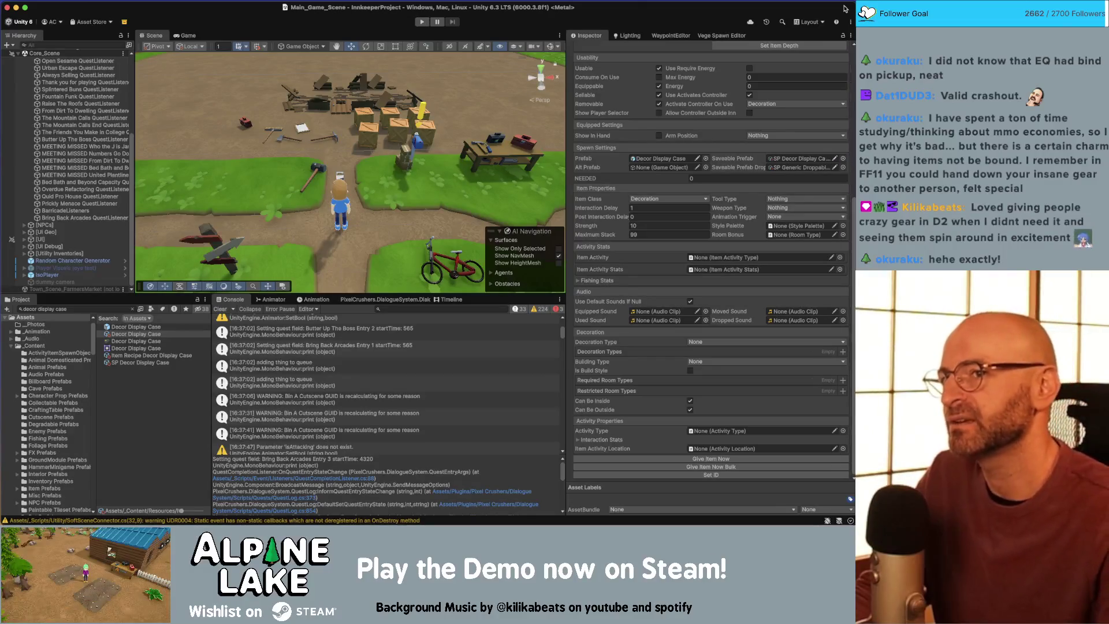
Step: Shrink the Unity window to reveal the other windows behind it
{"action": "key", "text": "ctrl+alt+Left"}
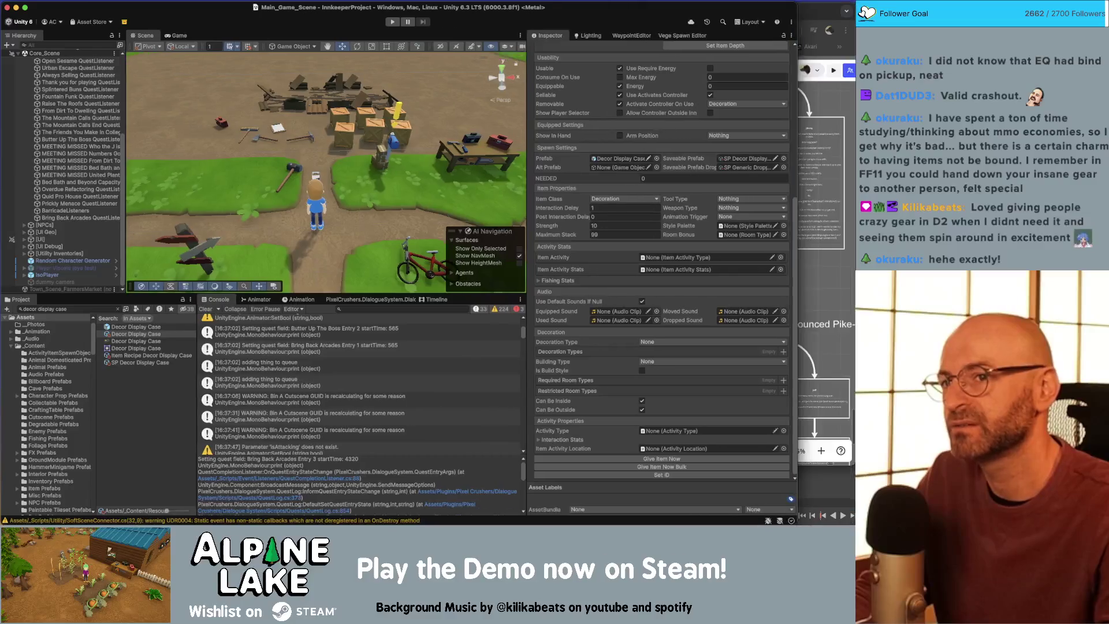
Step: Narrow Unity and bring the Miro Innkeep board alongside, panning toward the dialogue cards
{"action": "left_click_drag", "start_coordinate": [639, 7], "coordinate": [622, 2]}
{"action": "left_click", "coordinate": [687, 10]}
{"action": "scroll", "coordinate": [741, 128], "scroll_direction": "up", "scroll_amount": 3}
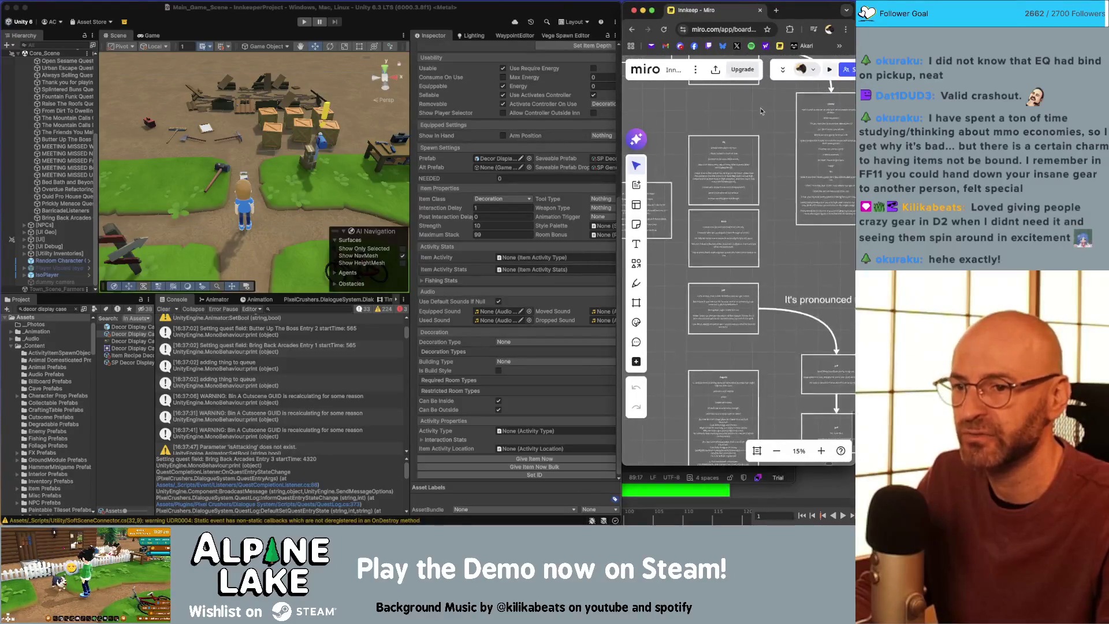
{"action": "left_click_drag", "start_coordinate": [703, 143], "coordinate": [669, 113]}
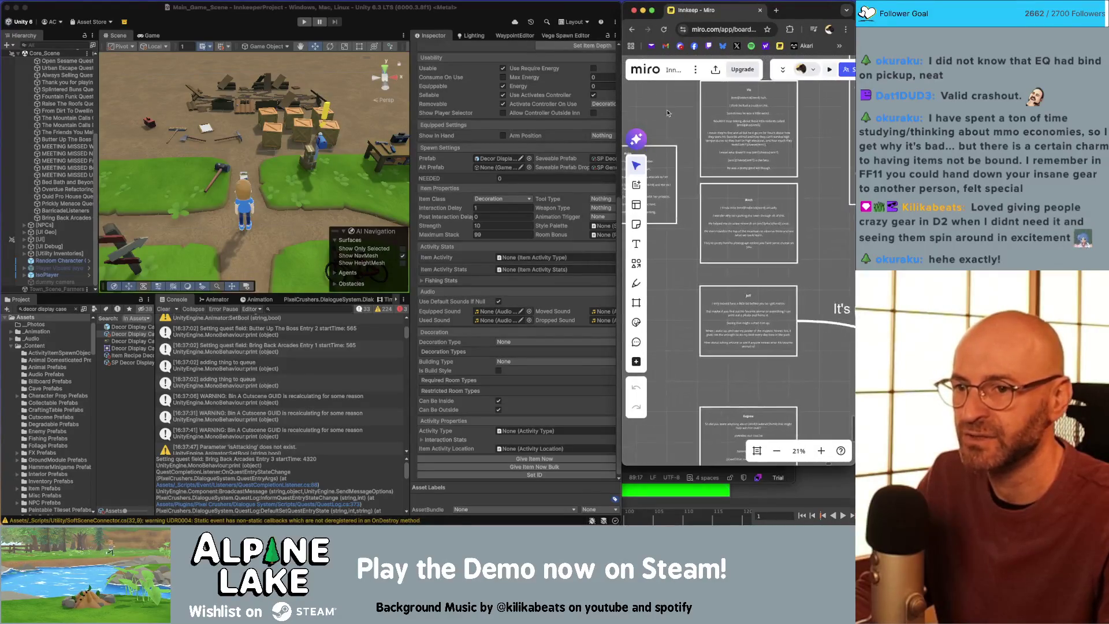
{"action": "scroll", "coordinate": [810, 178], "scroll_direction": "up", "scroll_amount": 2}
{"action": "left_click_drag", "start_coordinate": [807, 184], "coordinate": [773, 372]}
{"action": "scroll", "coordinate": [755, 276], "scroll_direction": "down", "scroll_amount": 10}
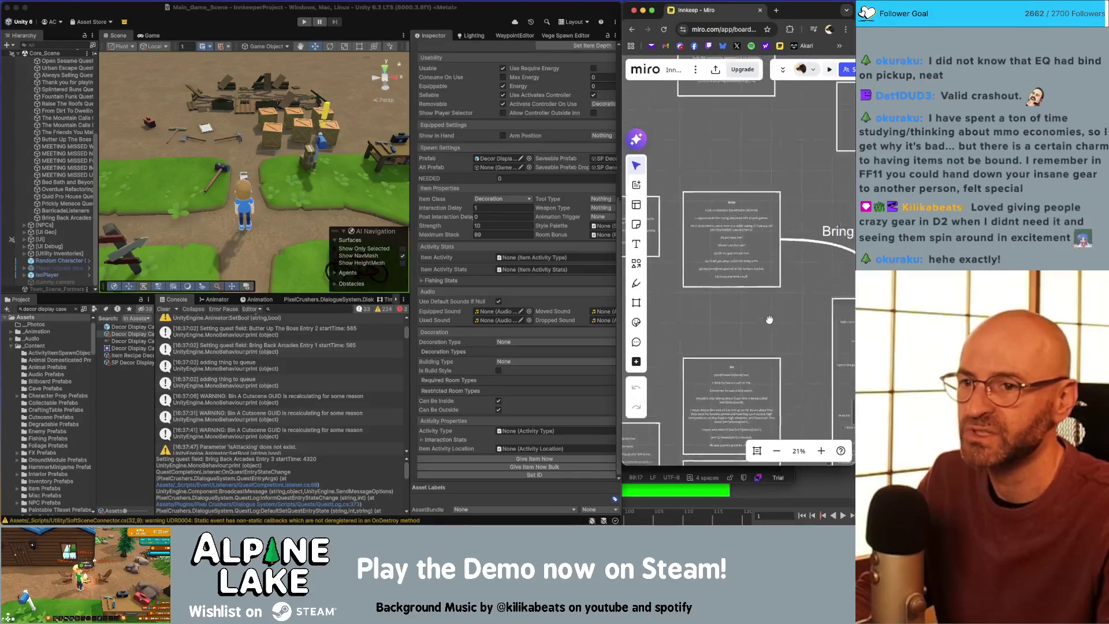
Step: Zoom in on Ruby's dialogue card to read its lines, then clear Unity's Console
{"action": "left_click_drag", "start_coordinate": [745, 256], "coordinate": [773, 322]}
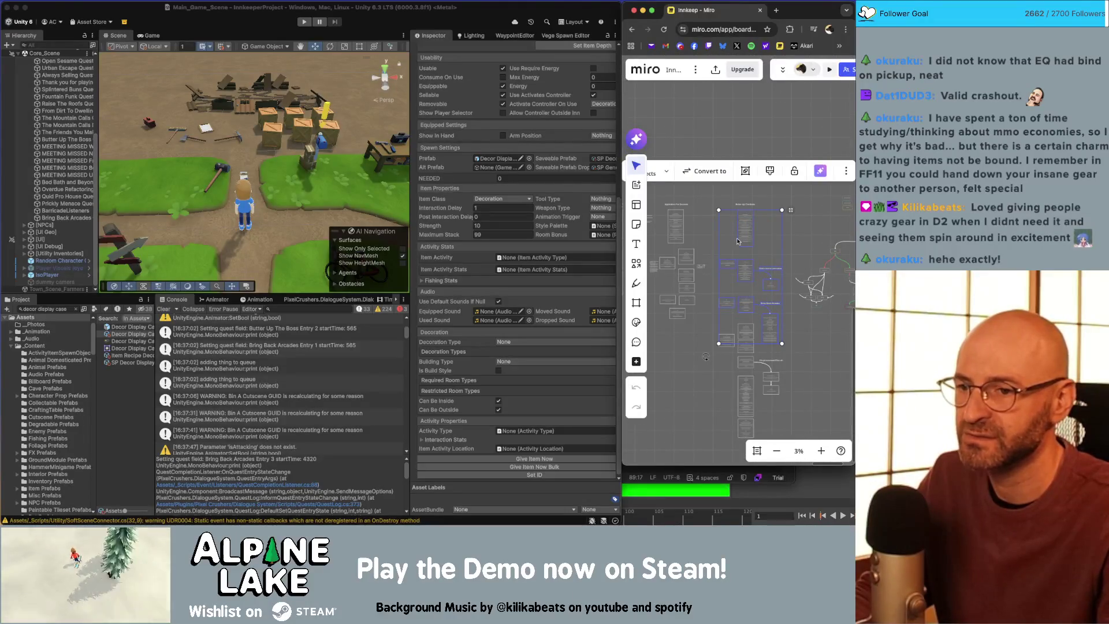
{"action": "scroll", "coordinate": [729, 257], "scroll_direction": "down", "scroll_amount": 3}
{"action": "left_click", "coordinate": [723, 312]}
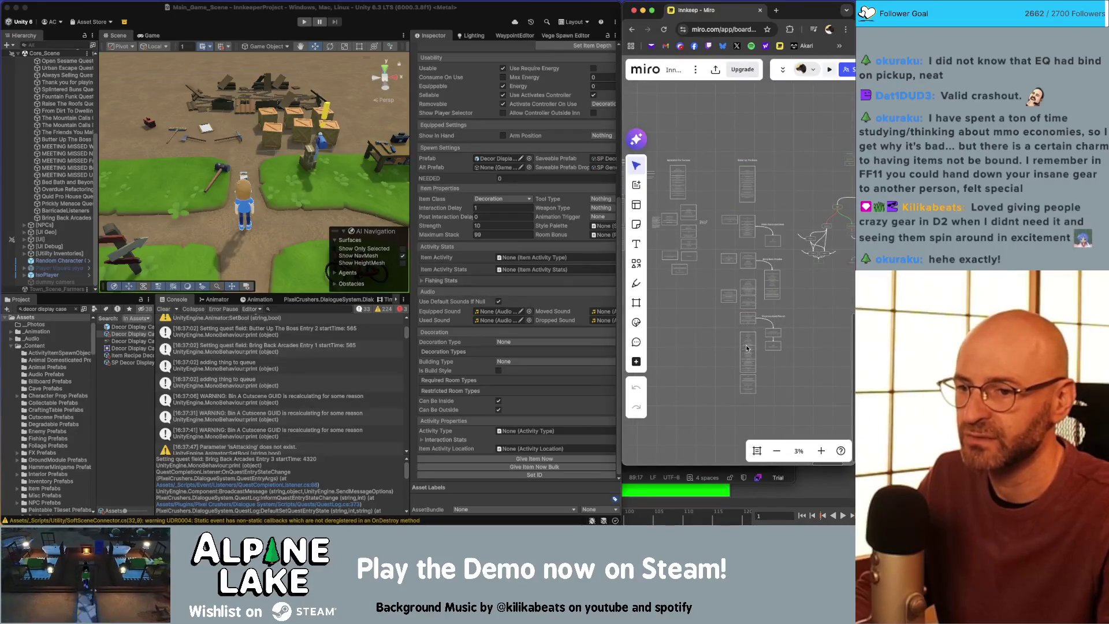
{"action": "scroll", "coordinate": [745, 298], "scroll_direction": "up", "scroll_amount": 10}
{"action": "scroll", "coordinate": [719, 184], "scroll_direction": "up", "scroll_amount": 5}
{"action": "scroll", "coordinate": [685, 211], "scroll_direction": "down", "scroll_amount": 5}
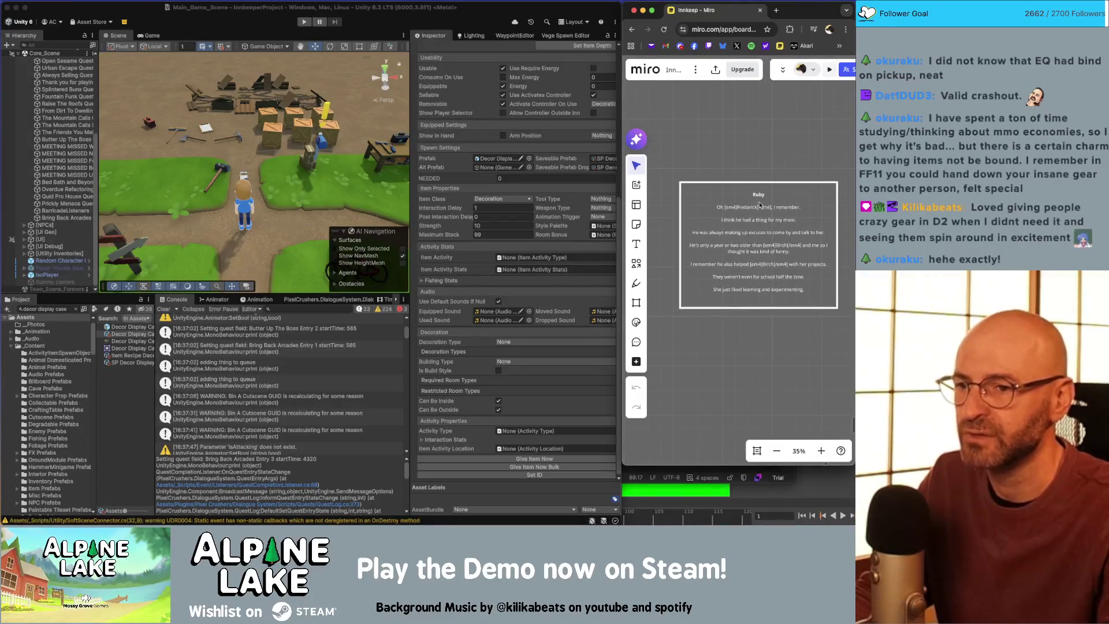
{"action": "scroll", "coordinate": [760, 205], "scroll_direction": "up", "scroll_amount": 2}
{"action": "scroll", "coordinate": [760, 168], "scroll_direction": "down", "scroll_amount": 2}
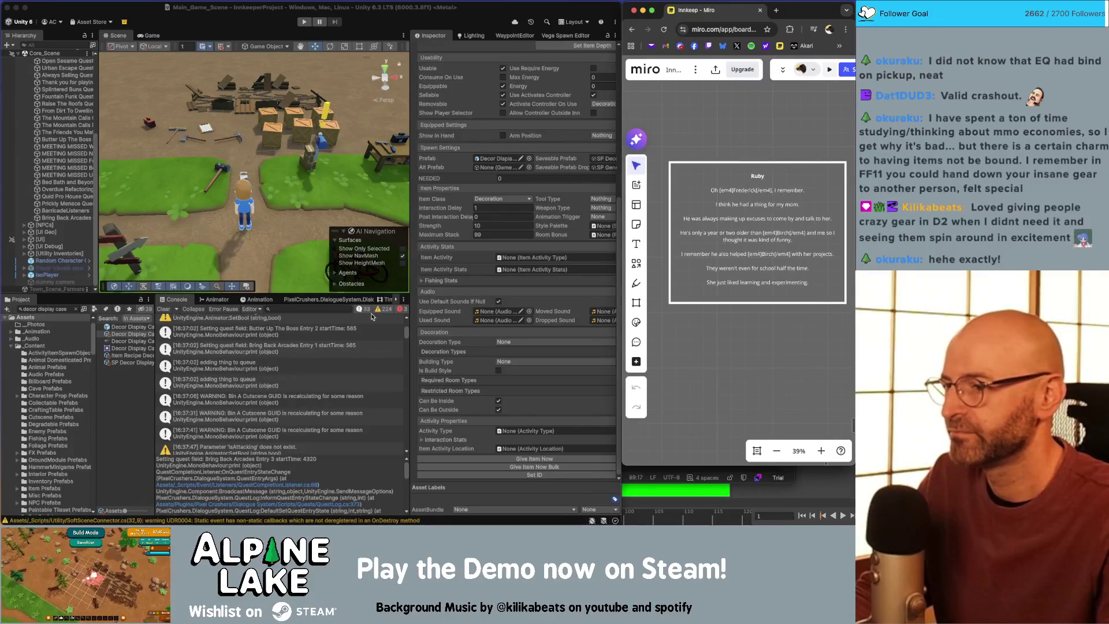
{"action": "left_click", "coordinate": [163, 309]}
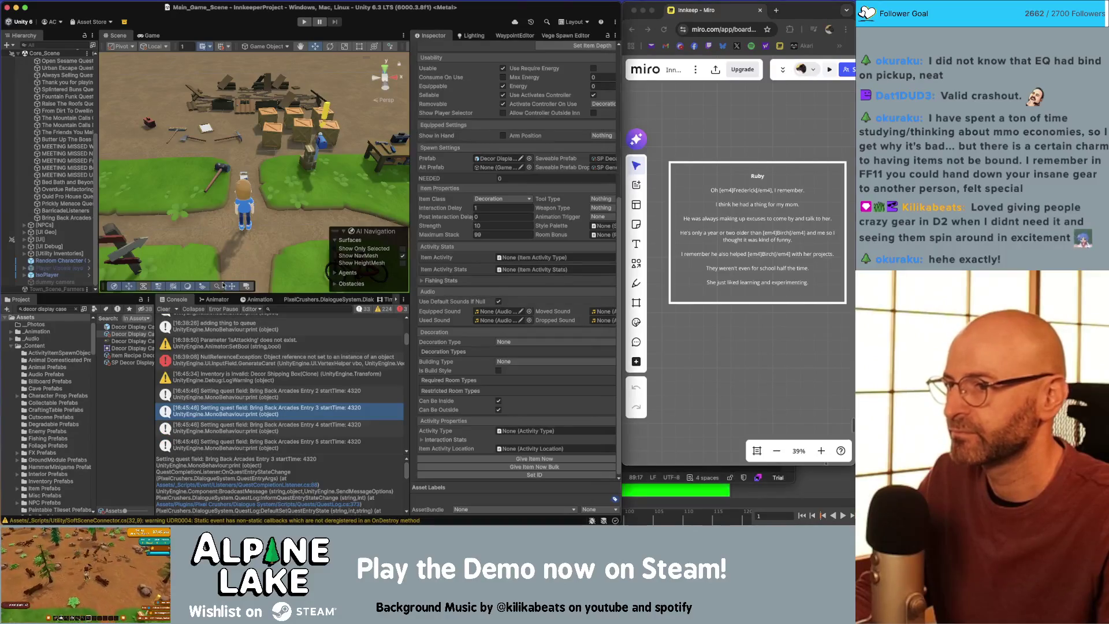
Step: Load the Basic/Ruby/Quests conversation from the Innkeeper Dialogue Database into the Dialogue System editor
{"action": "left_click_drag", "start_coordinate": [431, 218], "coordinate": [434, 217]}
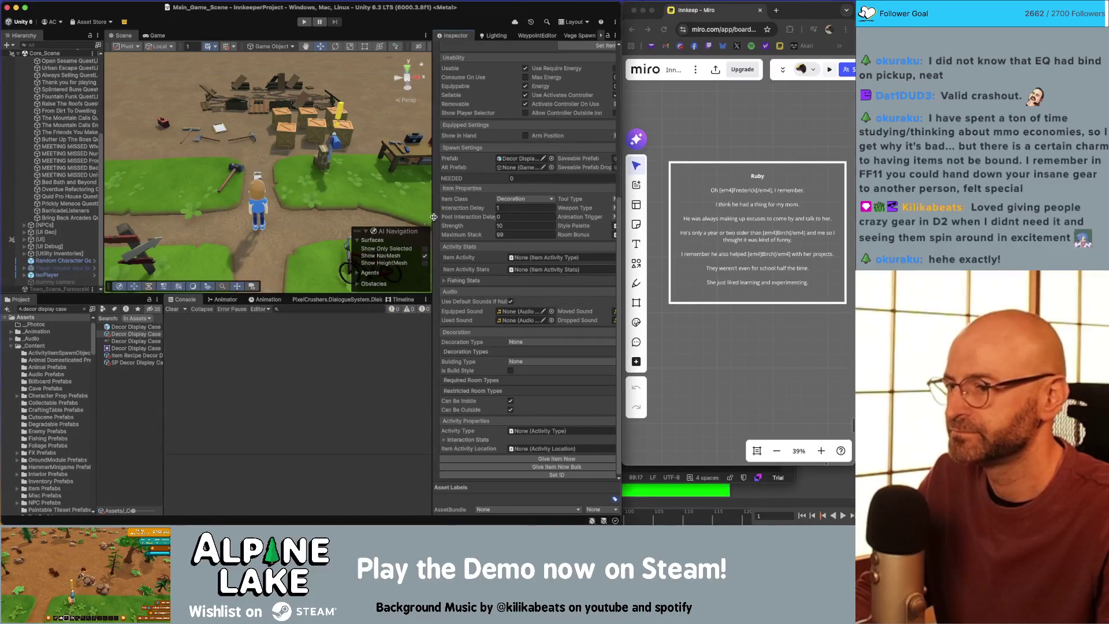
{"action": "left_click", "coordinate": [359, 300]}
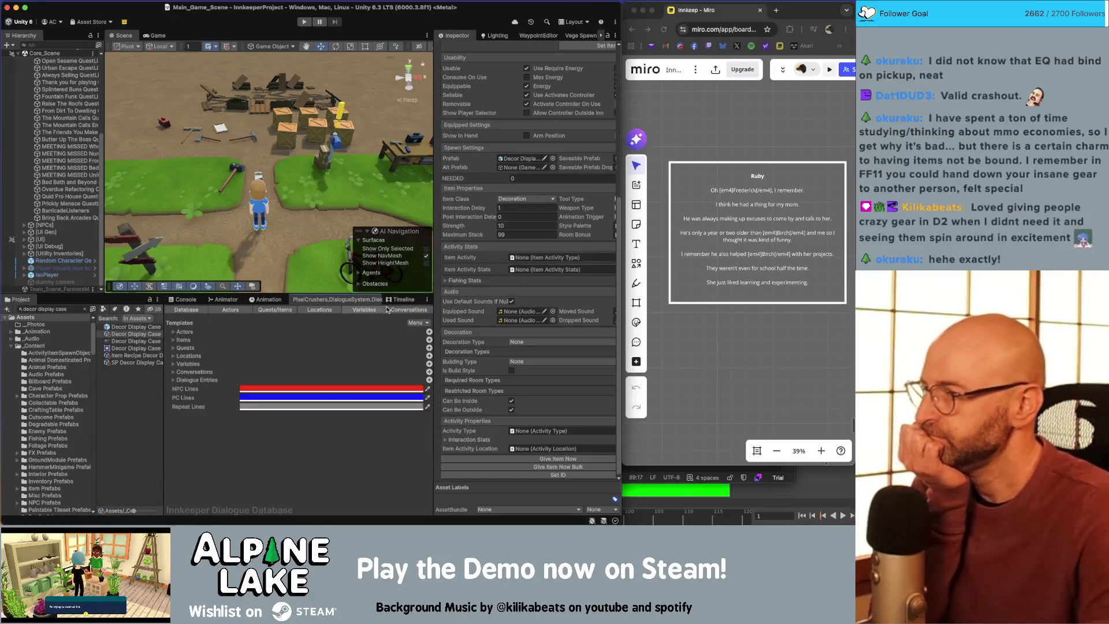
{"action": "left_click", "coordinate": [337, 503]}
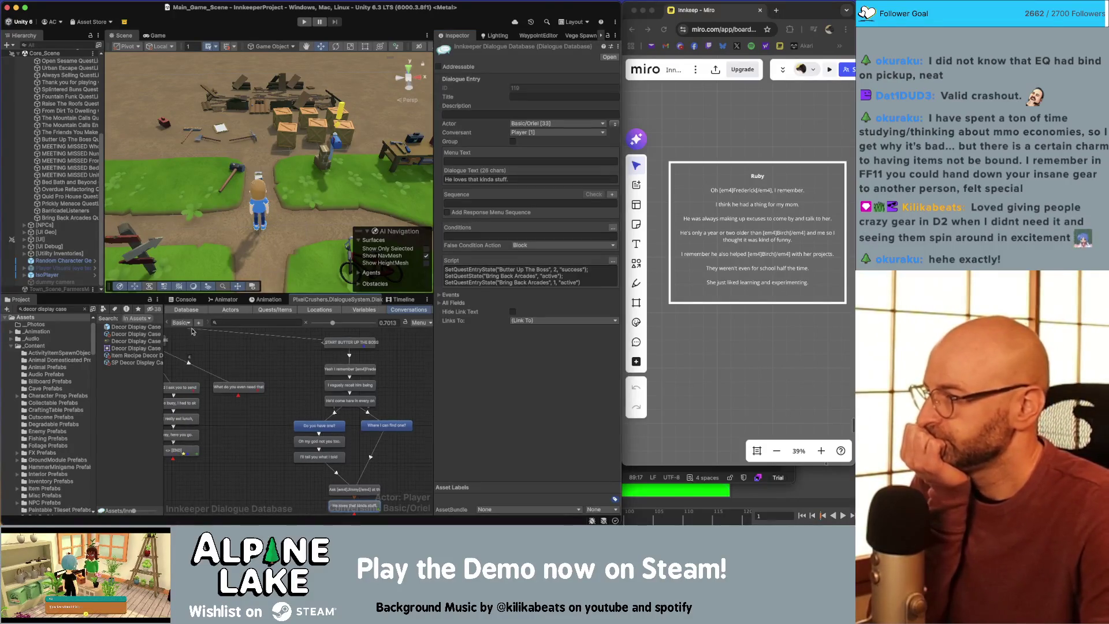
{"action": "right_click", "coordinate": [190, 328]}
{"action": "mouse_move", "coordinate": [207, 297]}
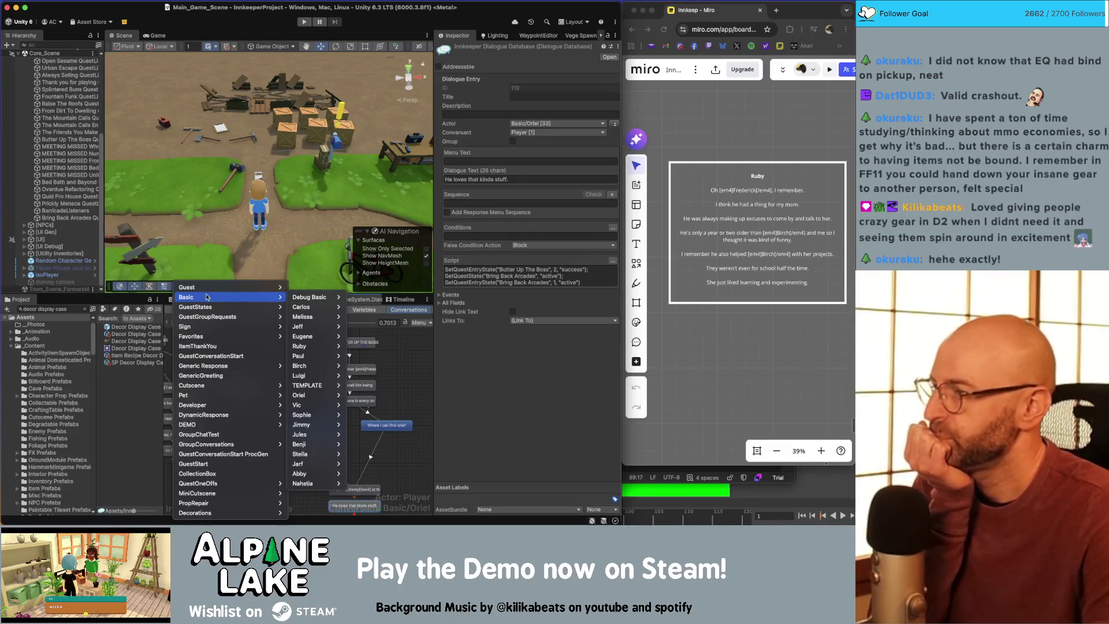
{"action": "mouse_move", "coordinate": [324, 346]}
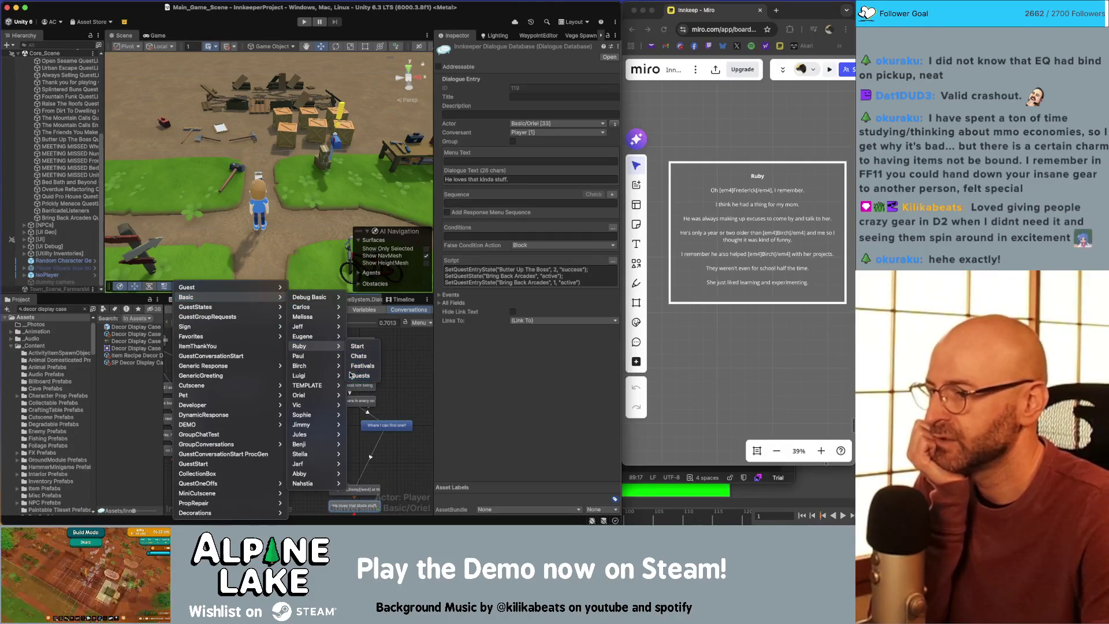
{"action": "left_click", "coordinate": [353, 375]}
{"action": "scroll", "coordinate": [323, 362], "scroll_direction": "up", "scroll_amount": 5}
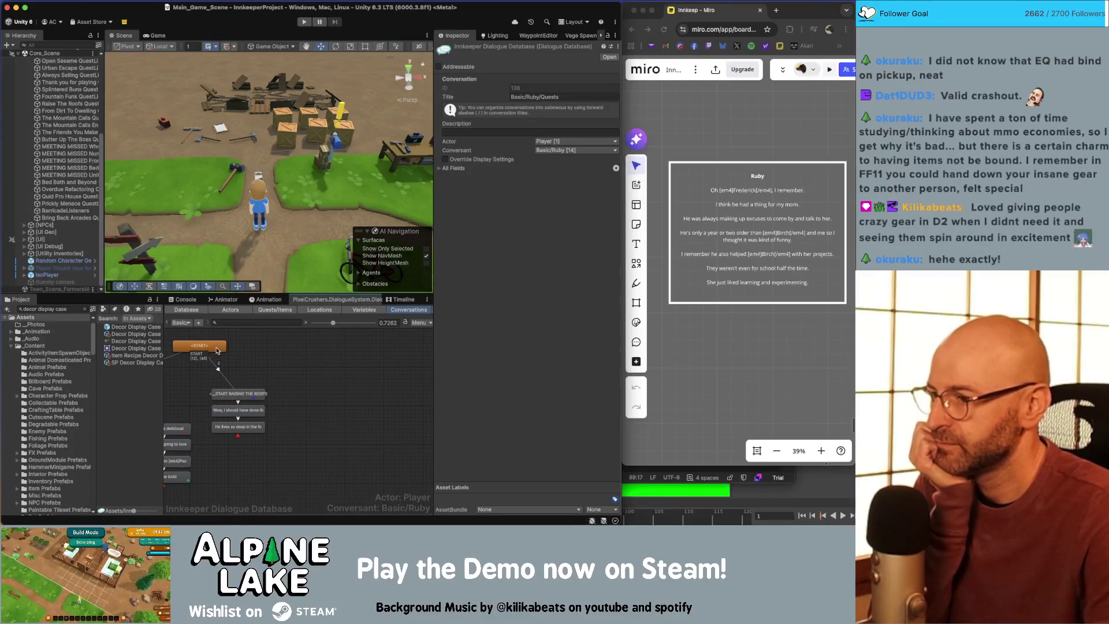
Step: Add a child entry under START titled 'START BUTTER UP THE BOSS' with sequence Continue()
{"action": "right_click", "coordinate": [222, 349]}
{"action": "left_click", "coordinate": [234, 360]}
{"action": "left_click_drag", "start_coordinate": [296, 374], "coordinate": [339, 392]}
{"action": "left_click", "coordinate": [527, 97]}
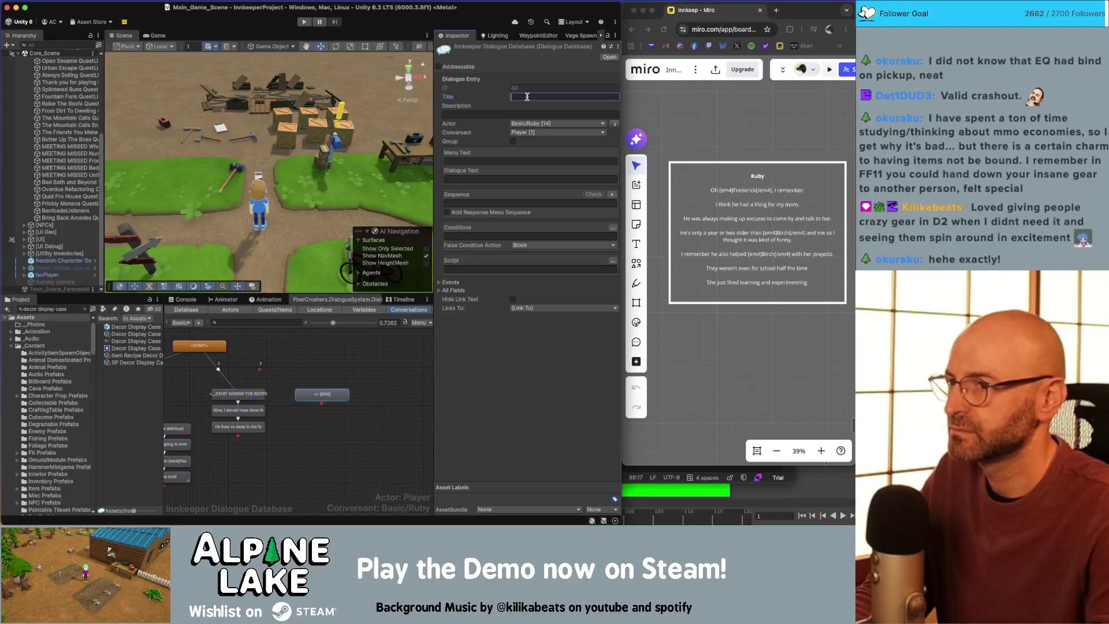
{"action": "type", "text": "START BUTTER UP THE BOSS"}
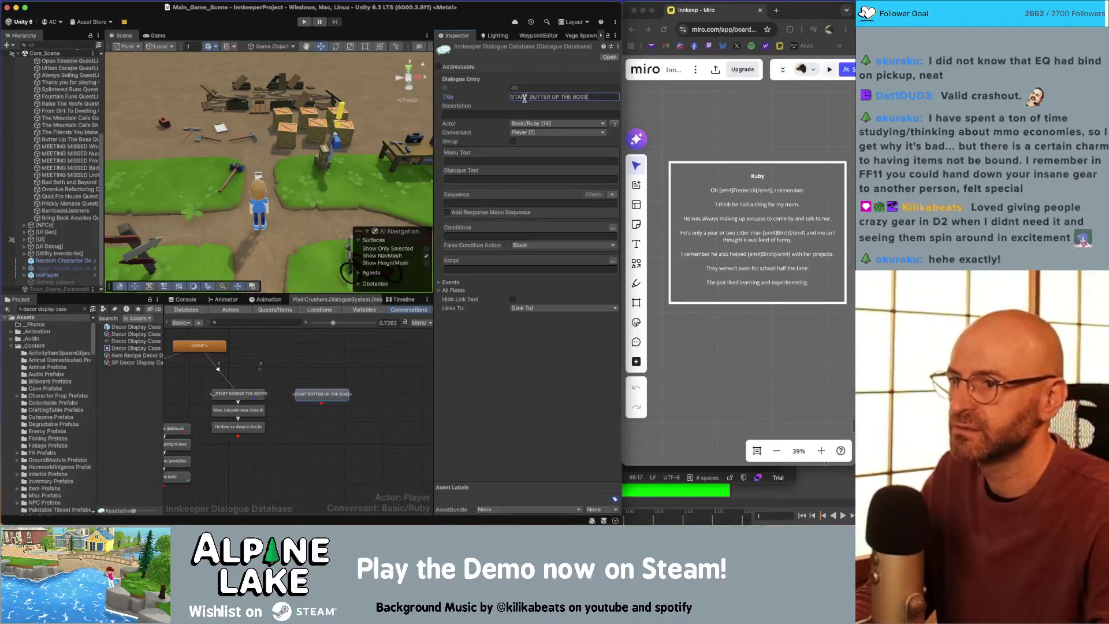
{"action": "left_click", "coordinate": [496, 202]}
{"action": "type", "text": "Continu"}
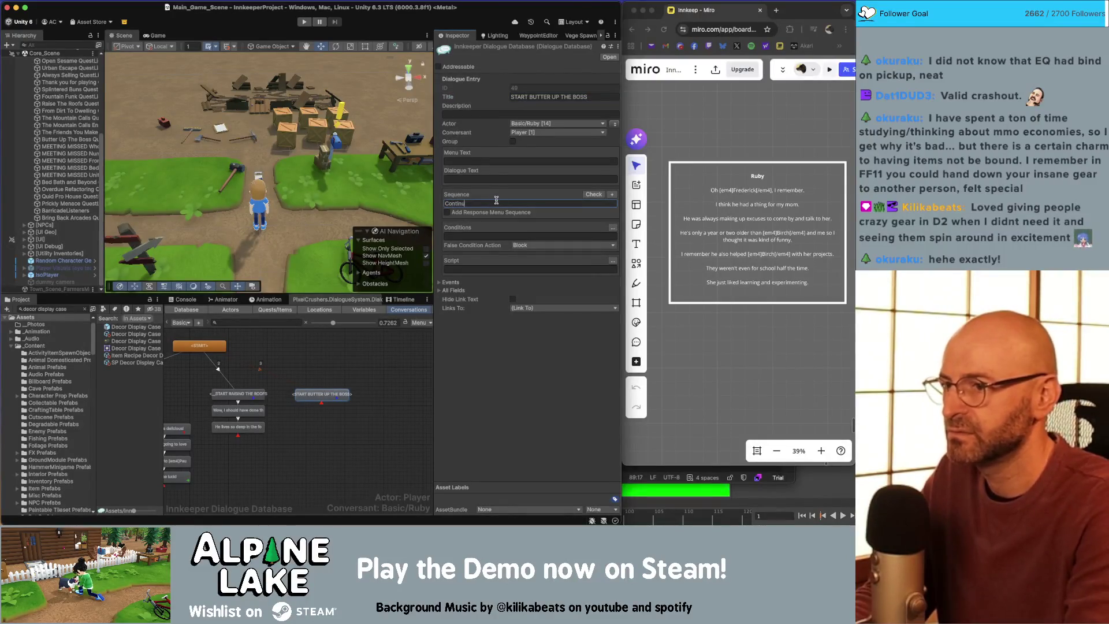
{"action": "type", "text": "e()"}
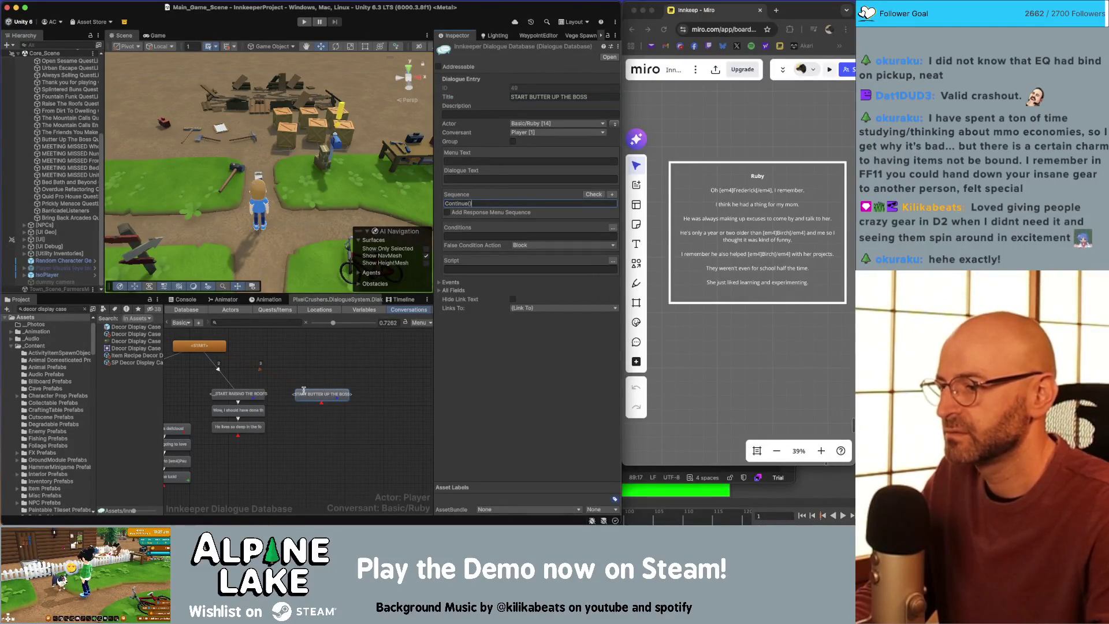
{"action": "left_click", "coordinate": [303, 391]}
Step: Add an empty follow-up entry beneath START BUTTER UP THE BOSS and nudge it lower
{"action": "right_click", "coordinate": [321, 399]}
{"action": "key", "text": "Escape"}
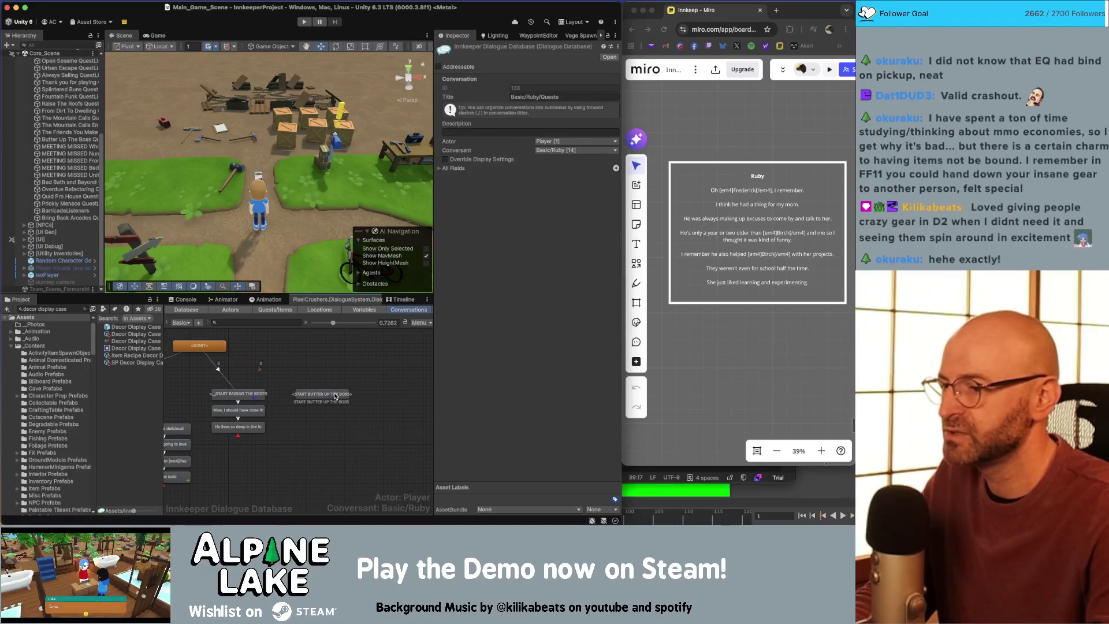
{"action": "right_click", "coordinate": [335, 396]}
{"action": "left_click", "coordinate": [346, 404]}
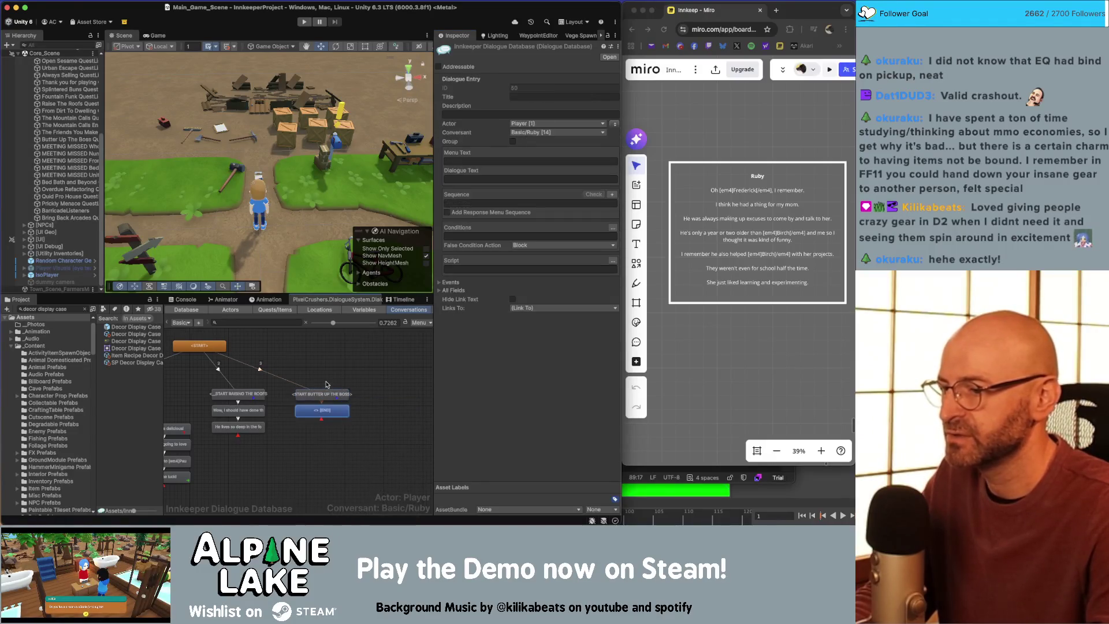
{"action": "left_click", "coordinate": [352, 408]}
{"action": "left_click", "coordinate": [346, 411]}
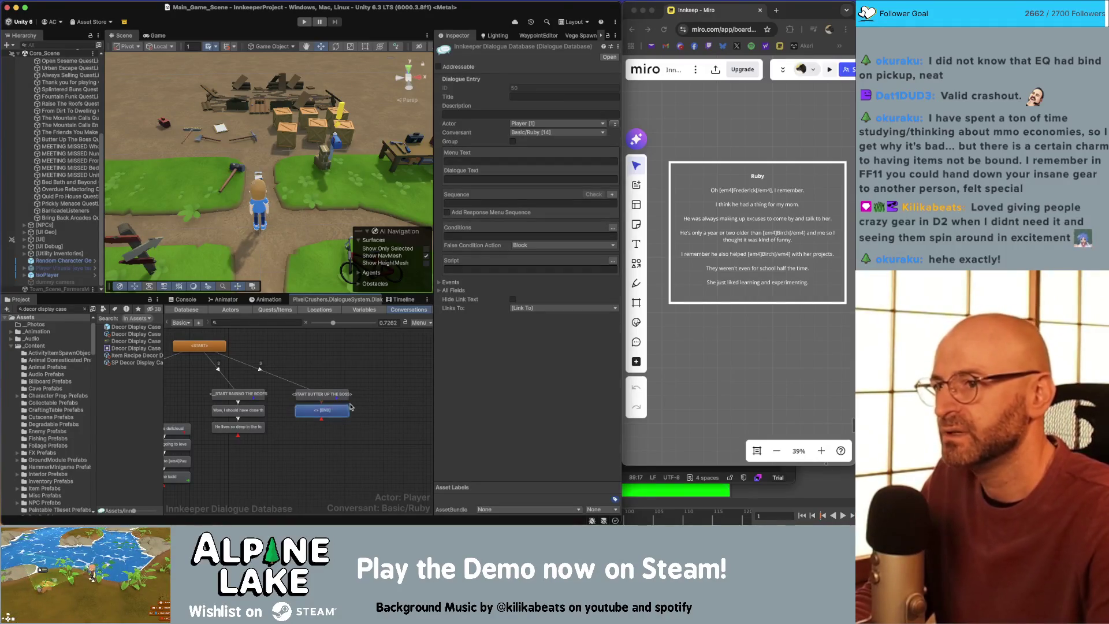
{"action": "left_click_drag", "start_coordinate": [331, 413], "coordinate": [331, 416]}
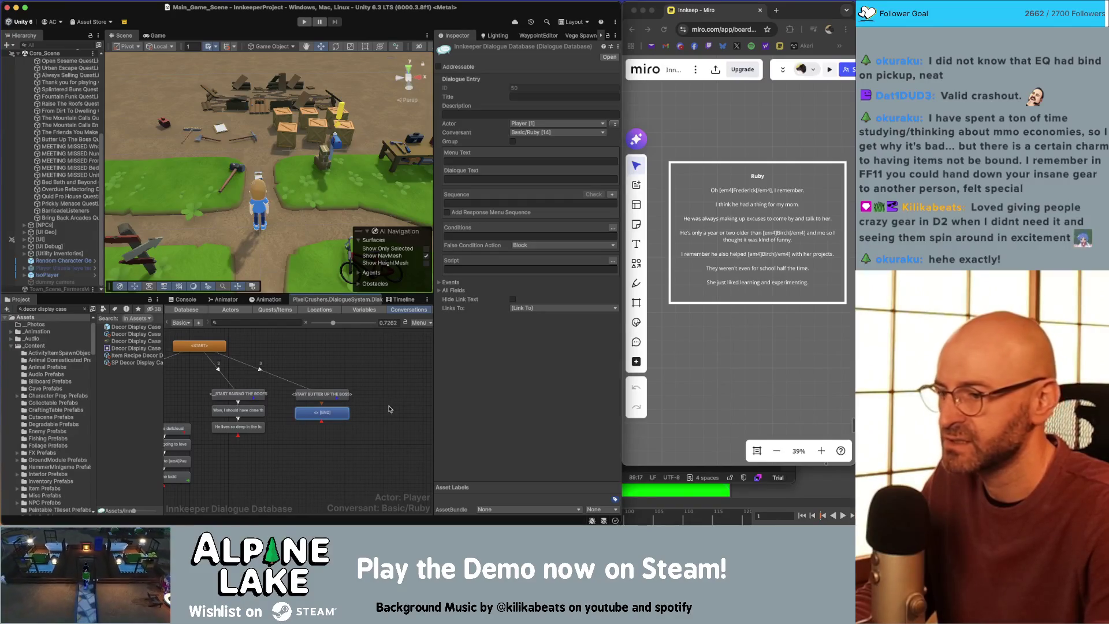
{"action": "right_click", "coordinate": [328, 416]}
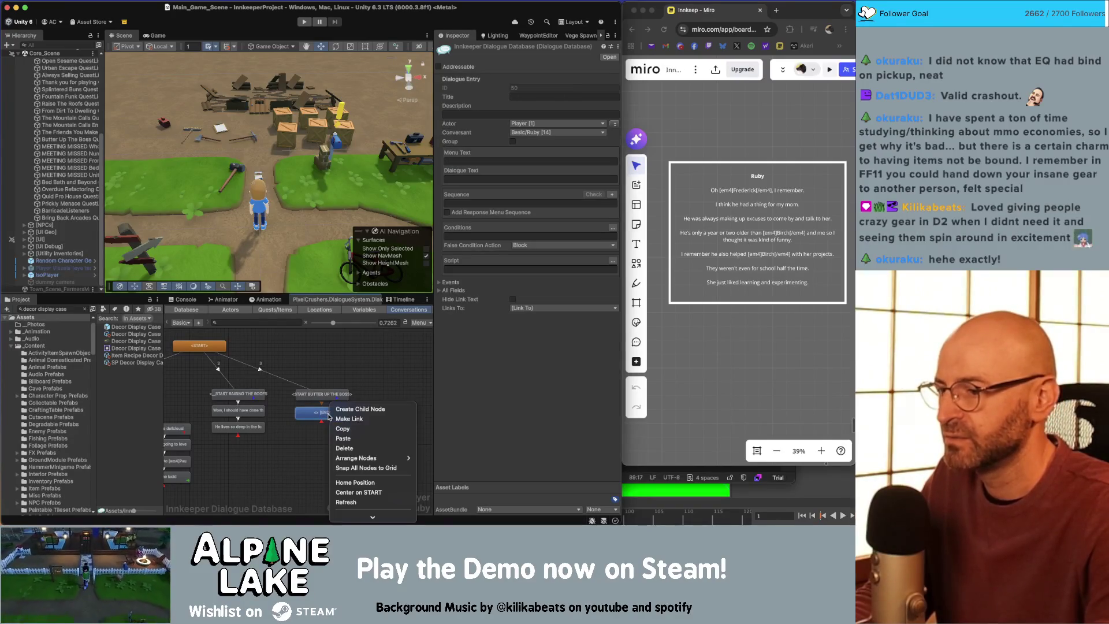
Step: Chain six more empty child entries one below another under the END entry
{"action": "left_click", "coordinate": [358, 409]}
{"action": "right_click", "coordinate": [328, 433]}
{"action": "left_click", "coordinate": [361, 409]}
{"action": "right_click", "coordinate": [342, 445]}
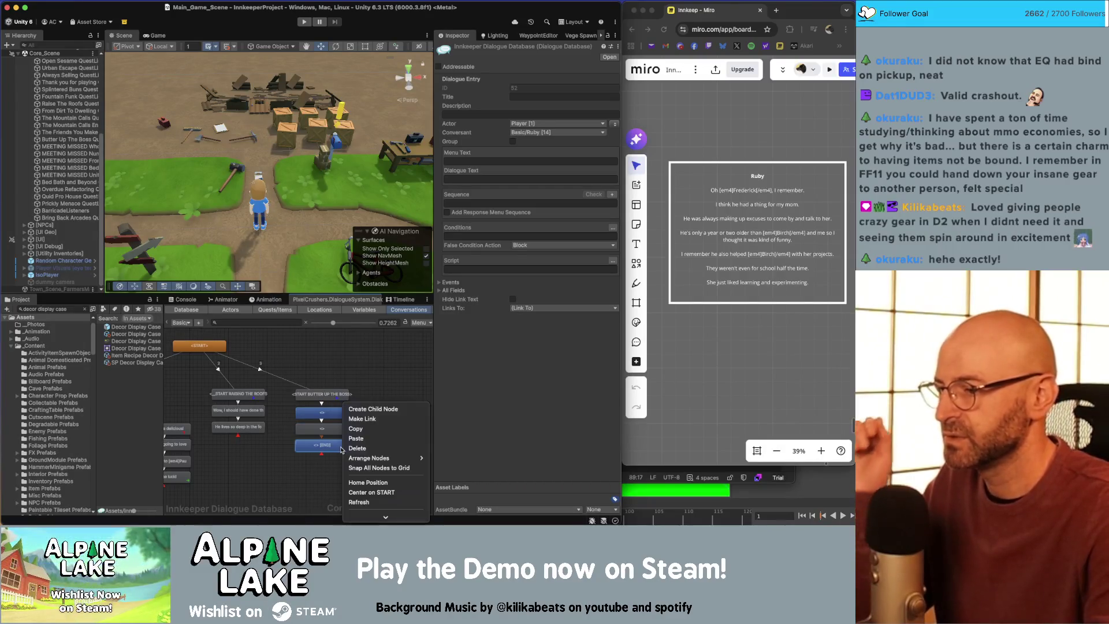
{"action": "left_click", "coordinate": [359, 409]}
{"action": "right_click", "coordinate": [331, 461]}
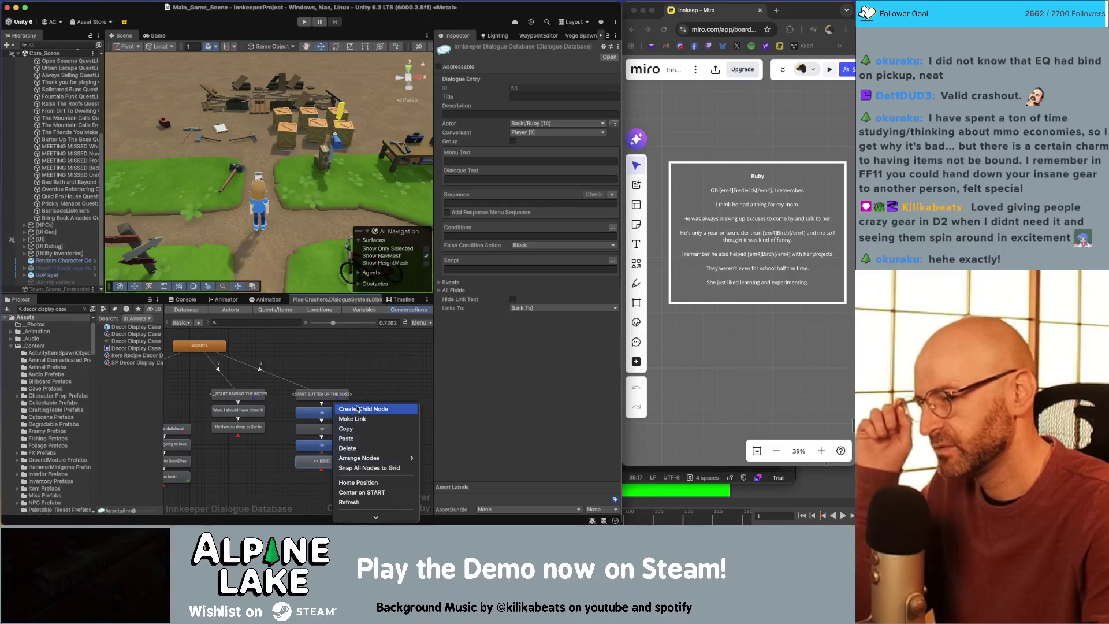
{"action": "left_click", "coordinate": [359, 409]}
{"action": "right_click", "coordinate": [348, 434]}
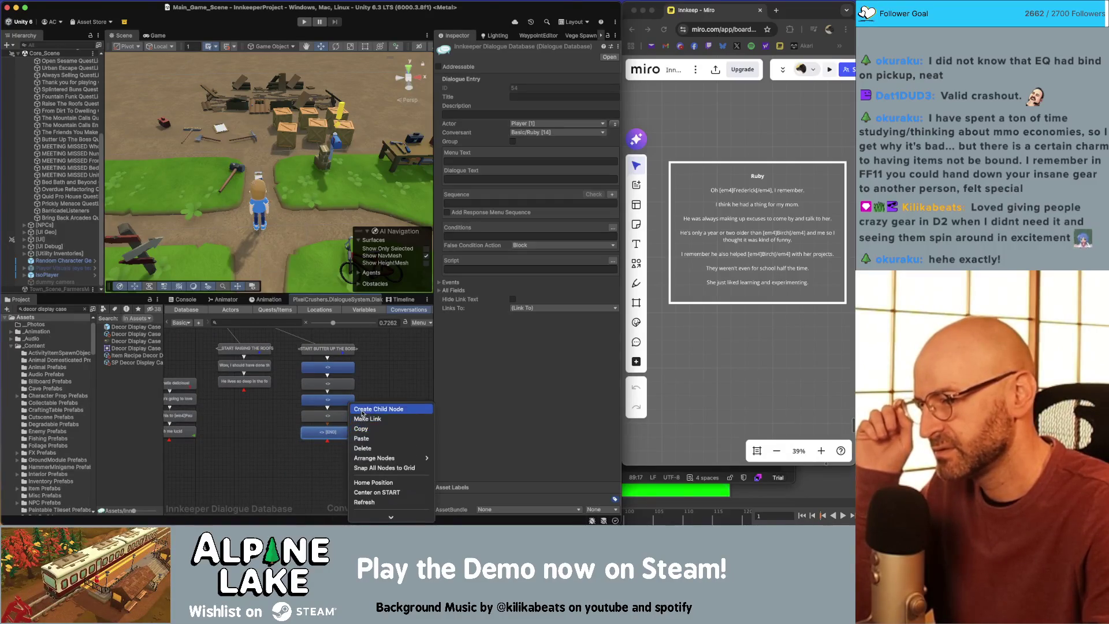
{"action": "left_click", "coordinate": [359, 408]}
{"action": "right_click", "coordinate": [340, 450]}
{"action": "left_click", "coordinate": [359, 409]}
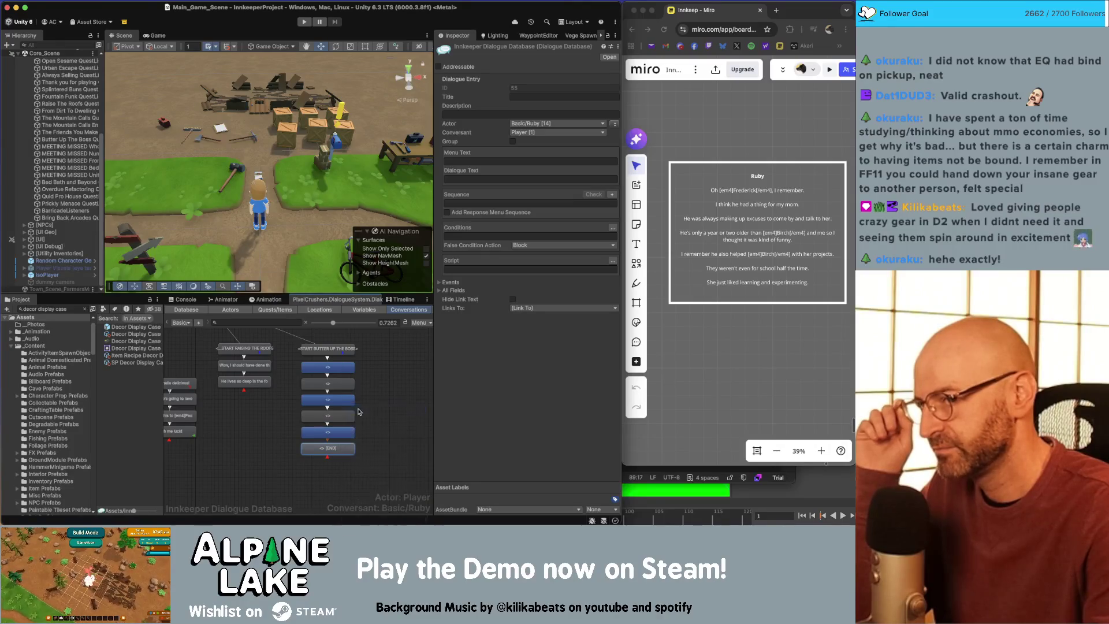
Step: Make Ruby the speaker and the player the listener for the whole column of new entries
{"action": "mouse_move", "coordinate": [373, 475]}
{"action": "left_mouse_down"}
{"action": "mouse_move", "coordinate": [345, 385]}
{"action": "mouse_move", "coordinate": [305, 369]}
{"action": "left_mouse_up"}
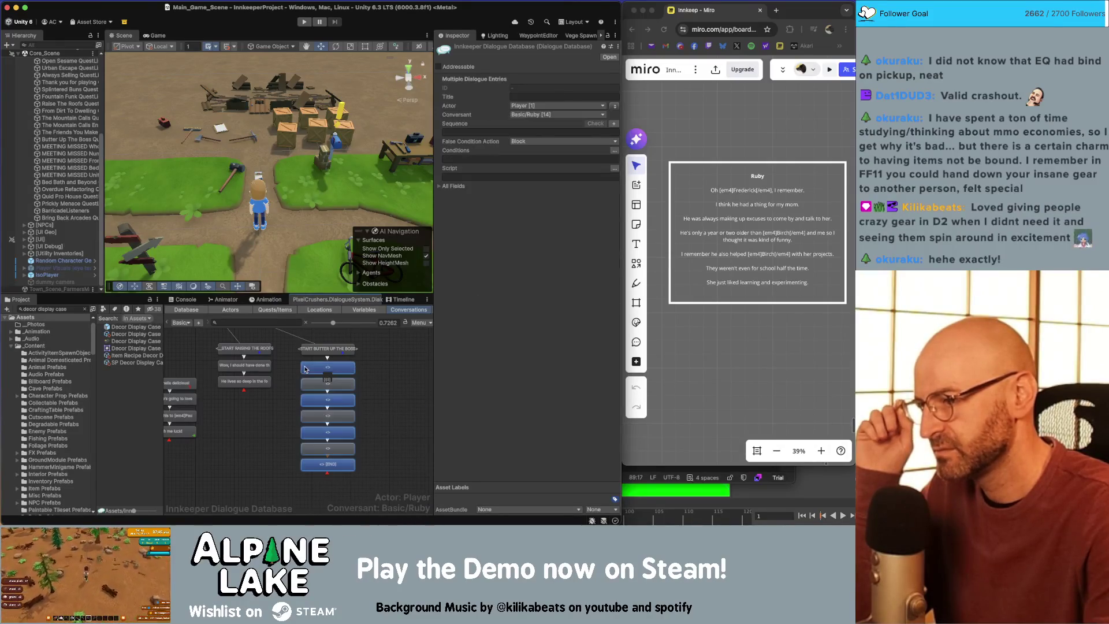
{"action": "left_click", "coordinate": [614, 107]}
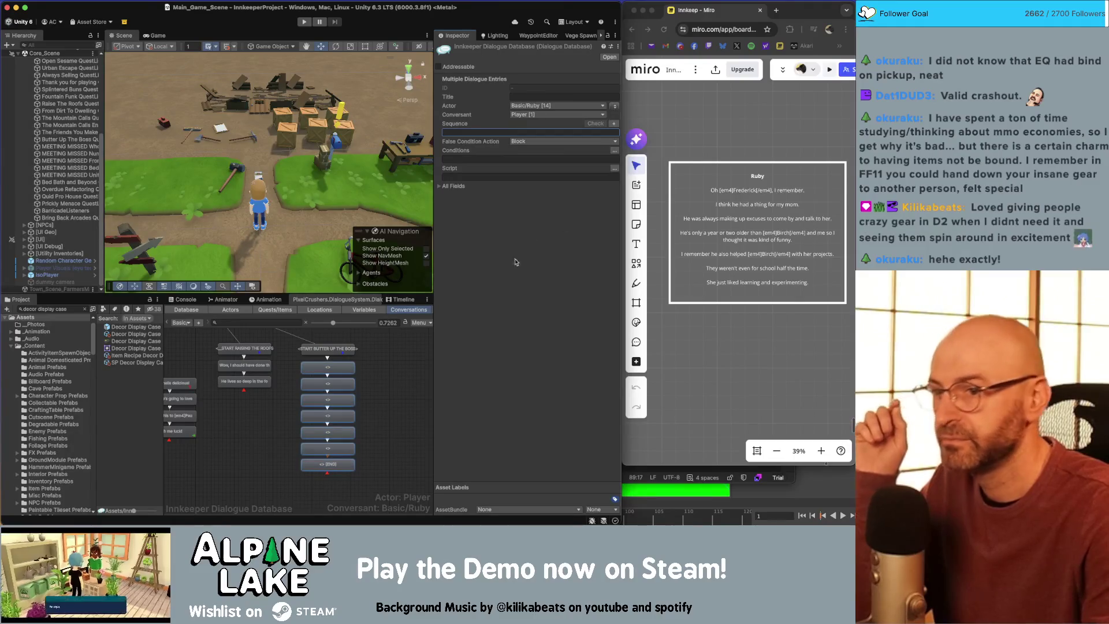
{"action": "left_click", "coordinate": [328, 367]}
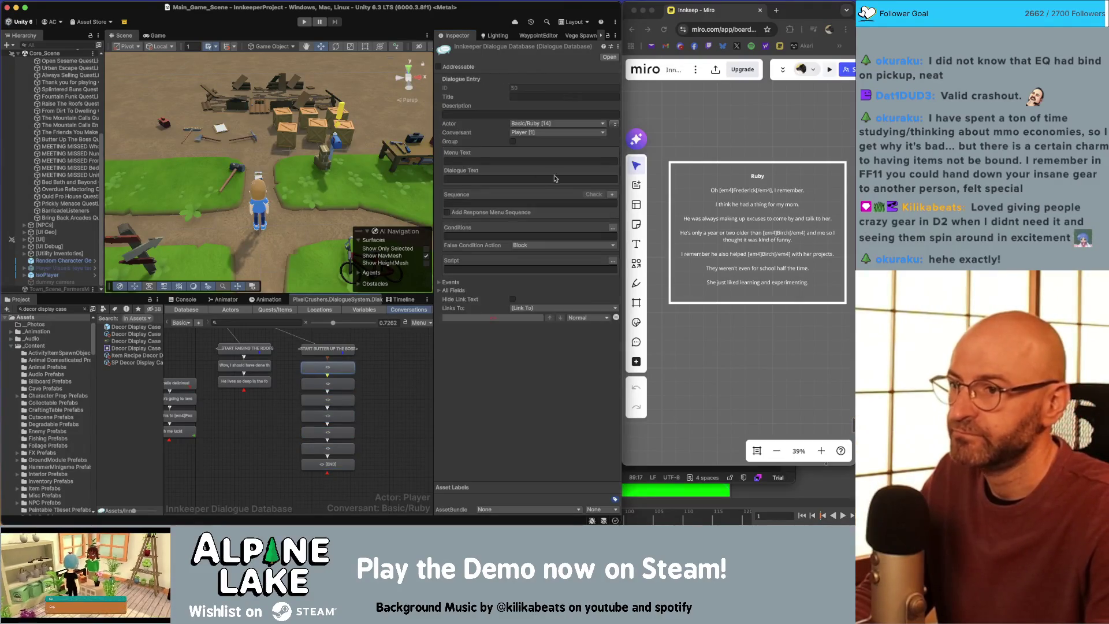
Step: Paste Ruby's first Miro line and 'I think he had a thing for my mom.' into the first two entries
{"action": "left_click", "coordinate": [737, 193]}
{"action": "left_click", "coordinate": [711, 190]}
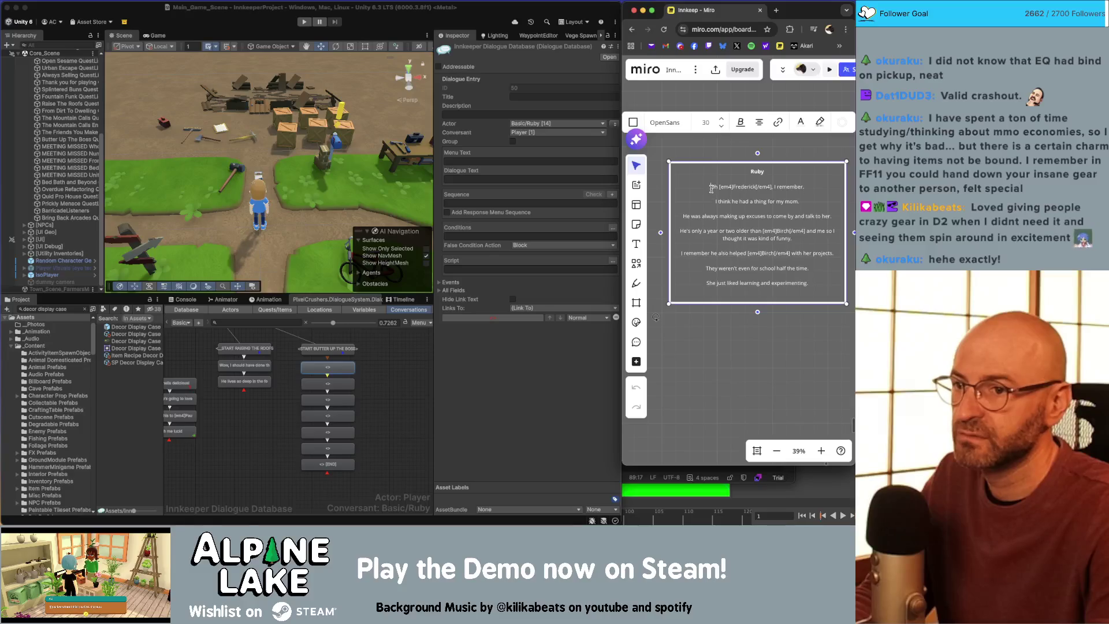
{"action": "left_click_drag", "start_coordinate": [718, 186], "coordinate": [800, 186]}
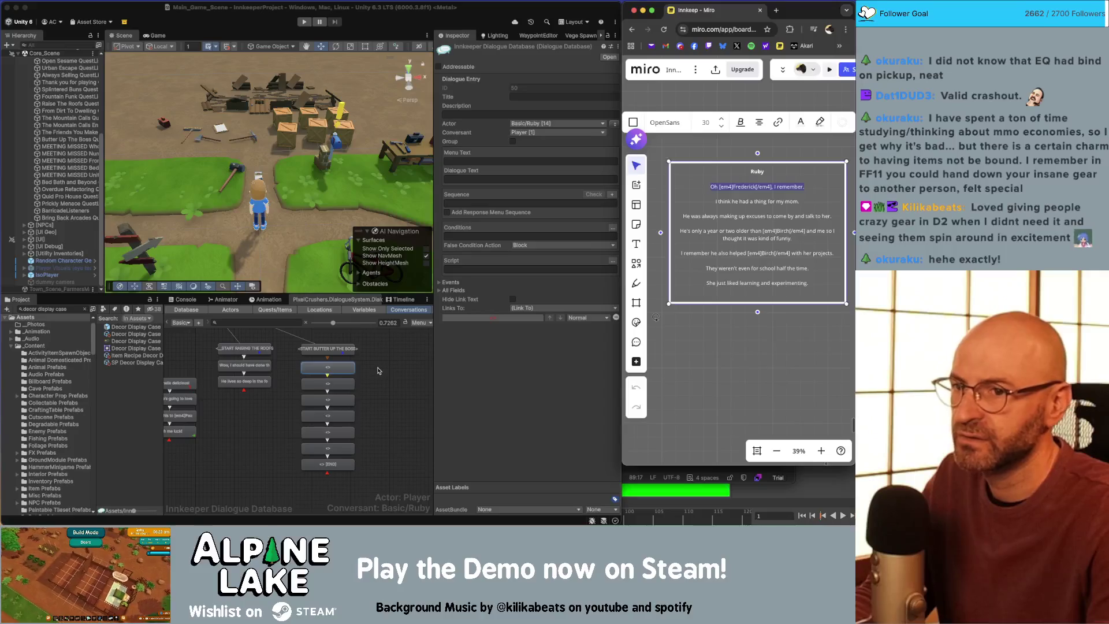
{"action": "left_click", "coordinate": [351, 370]}
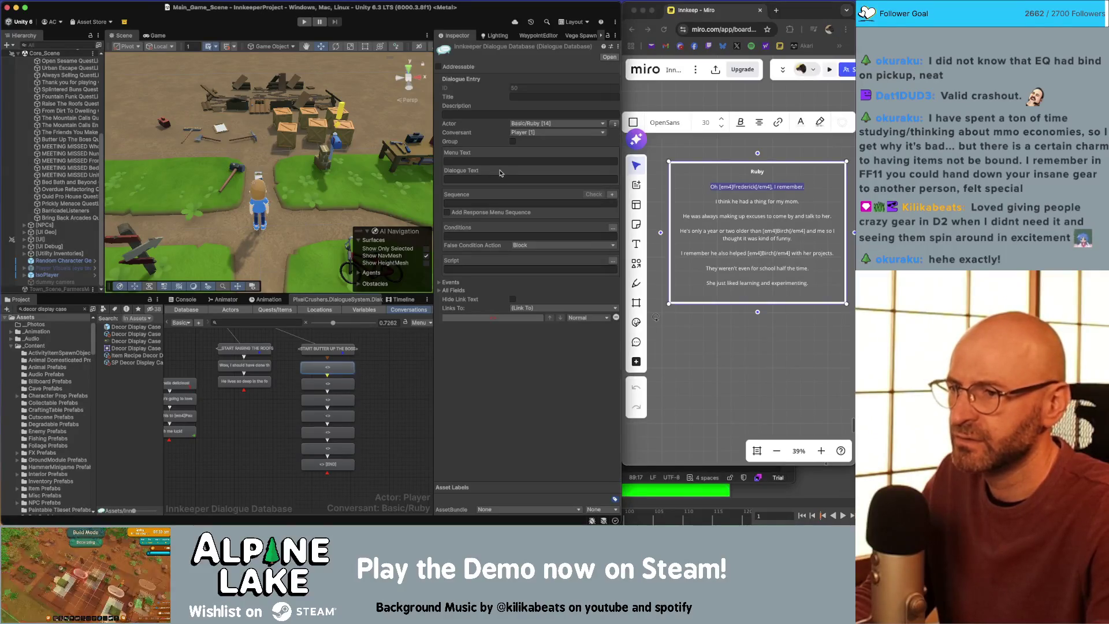
{"action": "left_click", "coordinate": [496, 178]}
{"action": "type", "text": "Oh [em4]Frederick[/em4], I remember"}
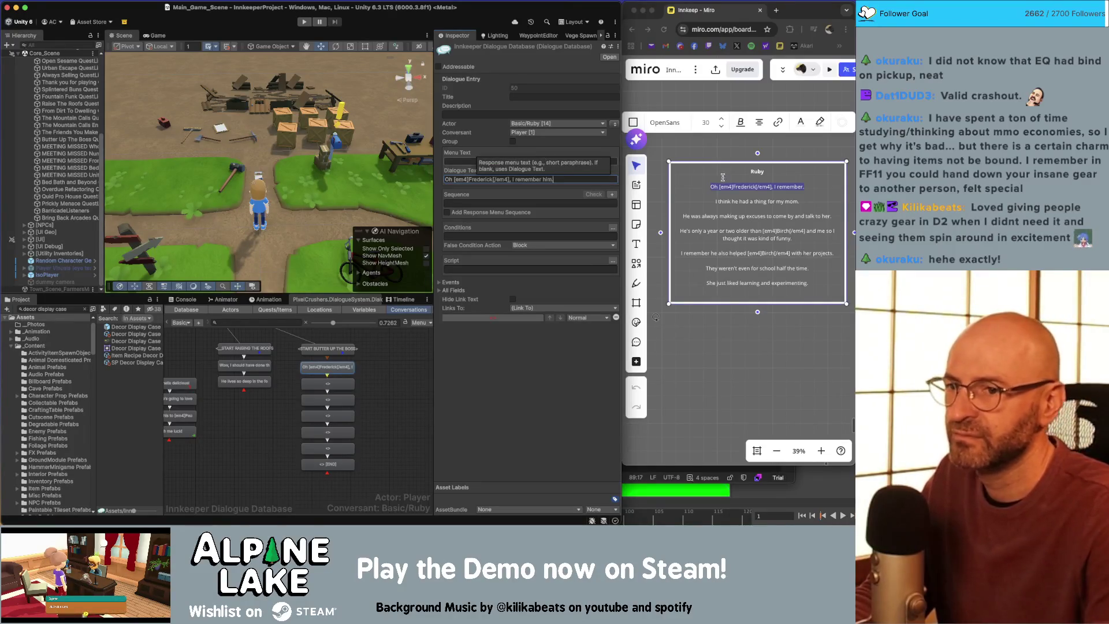
{"action": "type", "text": "."}
{"action": "left_click", "coordinate": [734, 199]}
{"action": "left_click_drag", "start_coordinate": [713, 201], "coordinate": [795, 199]}
{"action": "key", "text": "super+c"}
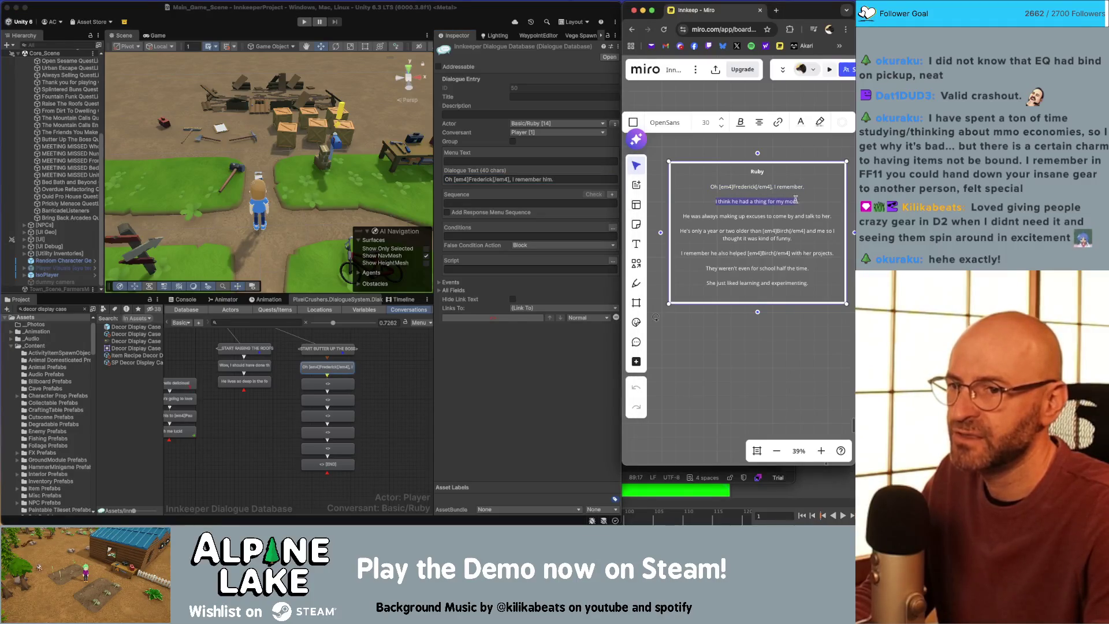
{"action": "left_click", "coordinate": [349, 381]}
{"action": "left_click", "coordinate": [471, 179]}
{"action": "key", "text": "super+v"}
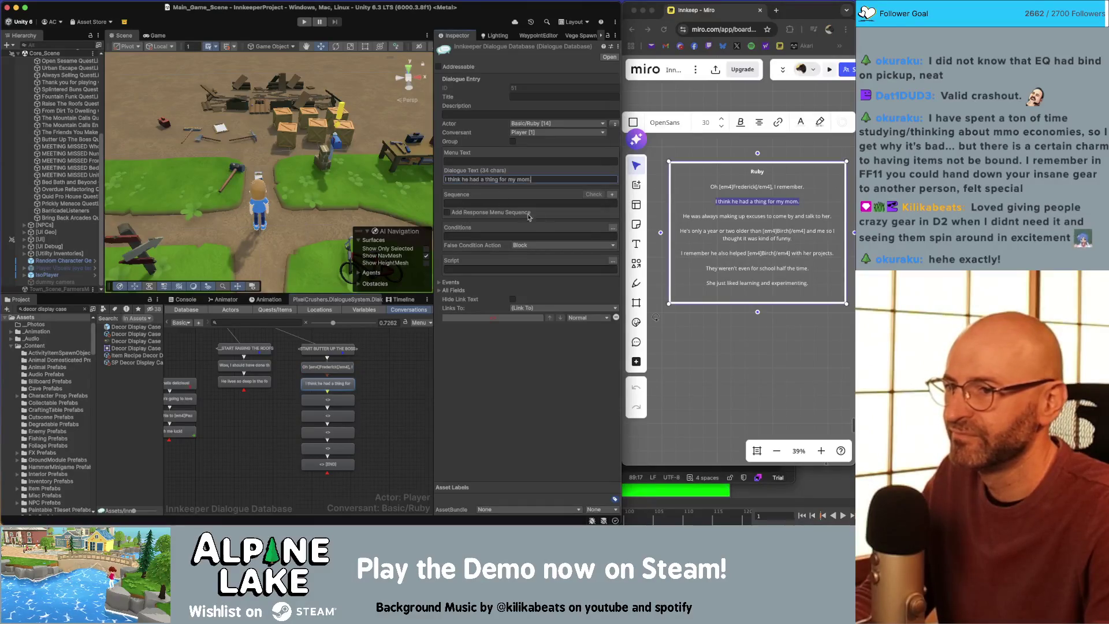
Step: Fill the next entries with the excuses line, trimming 'come by and', and 'He's only a year or two older…'
{"action": "left_click", "coordinate": [715, 216]}
{"action": "left_click", "coordinate": [819, 215], "text": "shift"}
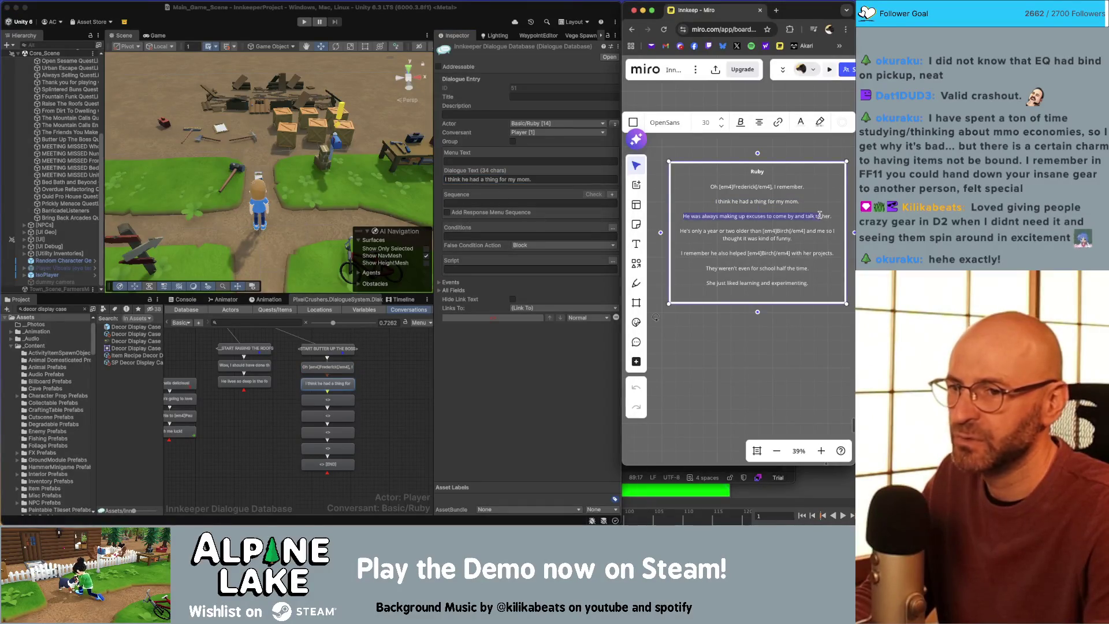
{"action": "key", "text": "super+c"}
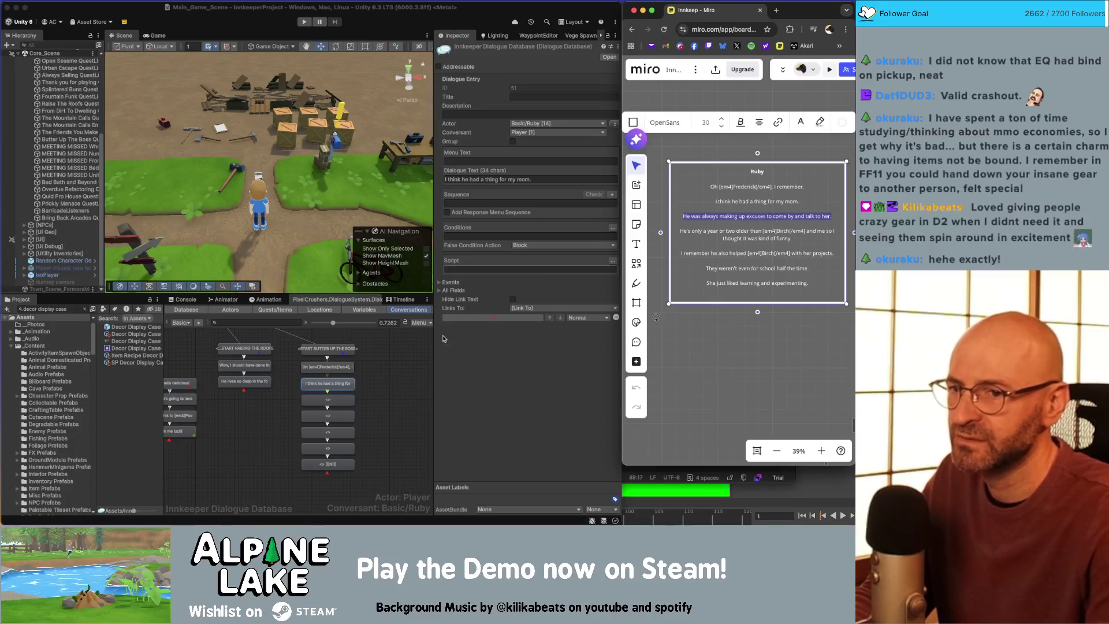
{"action": "left_click", "coordinate": [327, 399]}
{"action": "left_click", "coordinate": [497, 180]}
{"action": "key", "text": "super+v"}
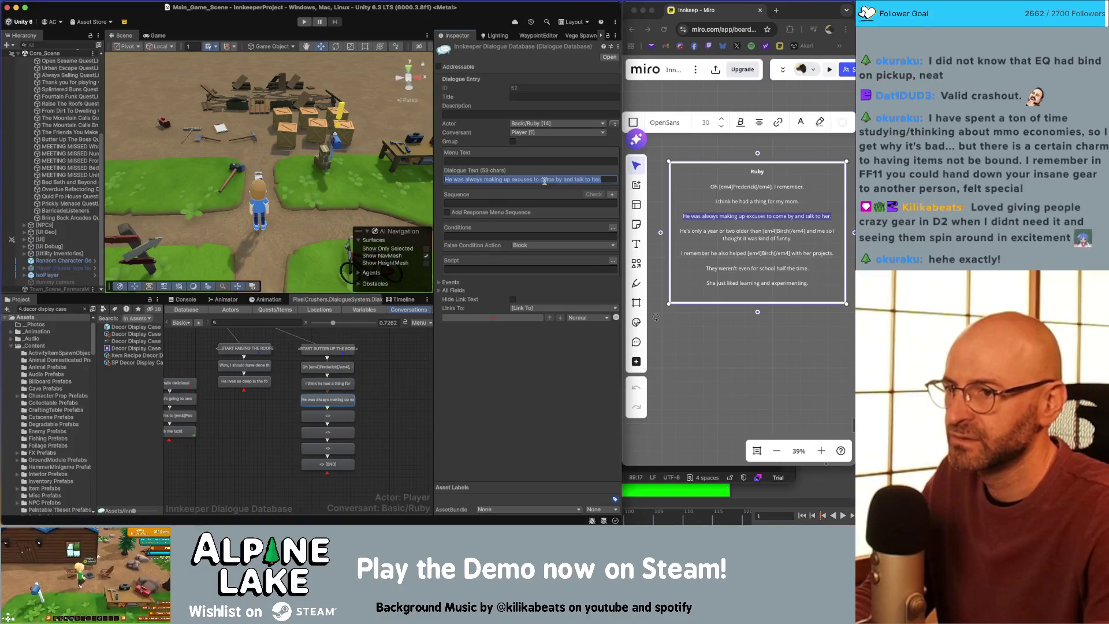
{"action": "key", "text": "BackSpace"}
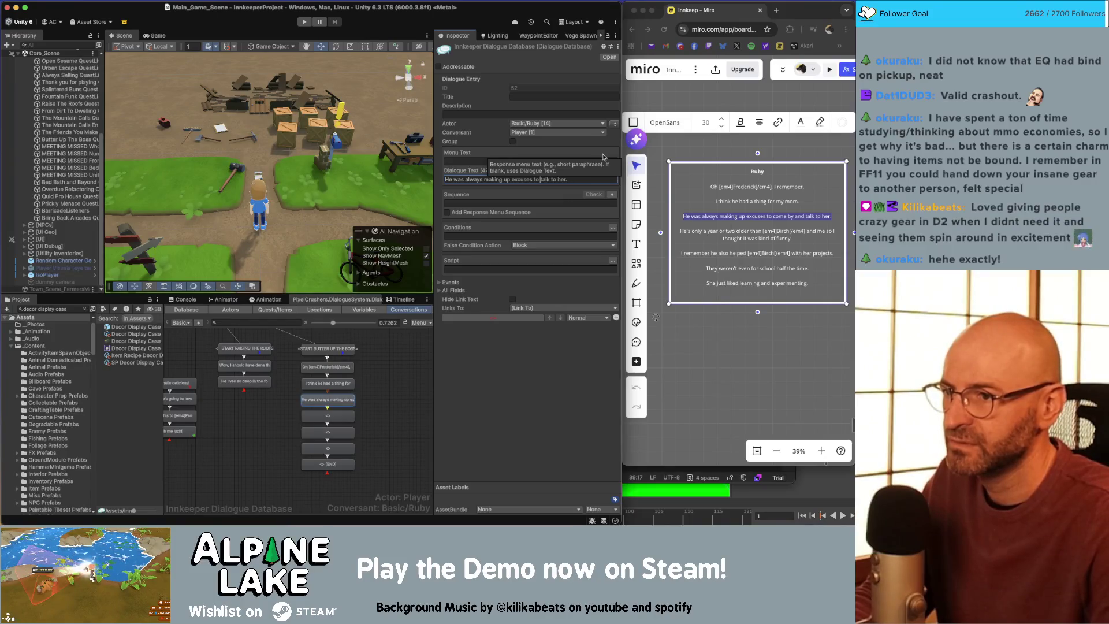
{"action": "left_click", "coordinate": [784, 231]}
{"action": "left_click_drag", "start_coordinate": [798, 238], "coordinate": [681, 234]}
{"action": "left_click", "coordinate": [327, 415]}
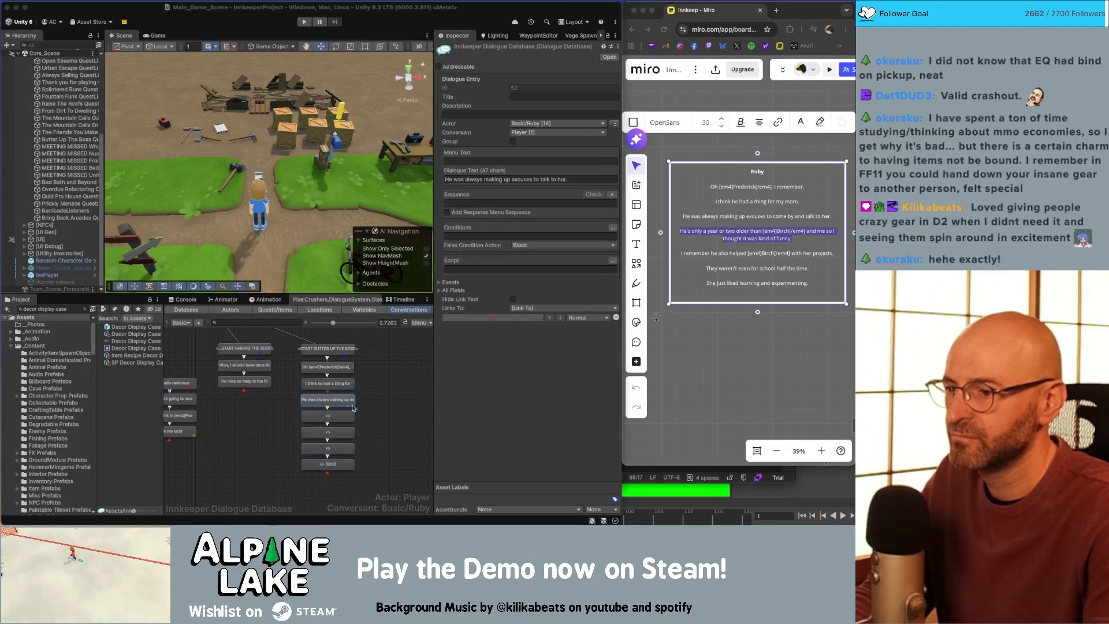
{"action": "left_click", "coordinate": [465, 180]}
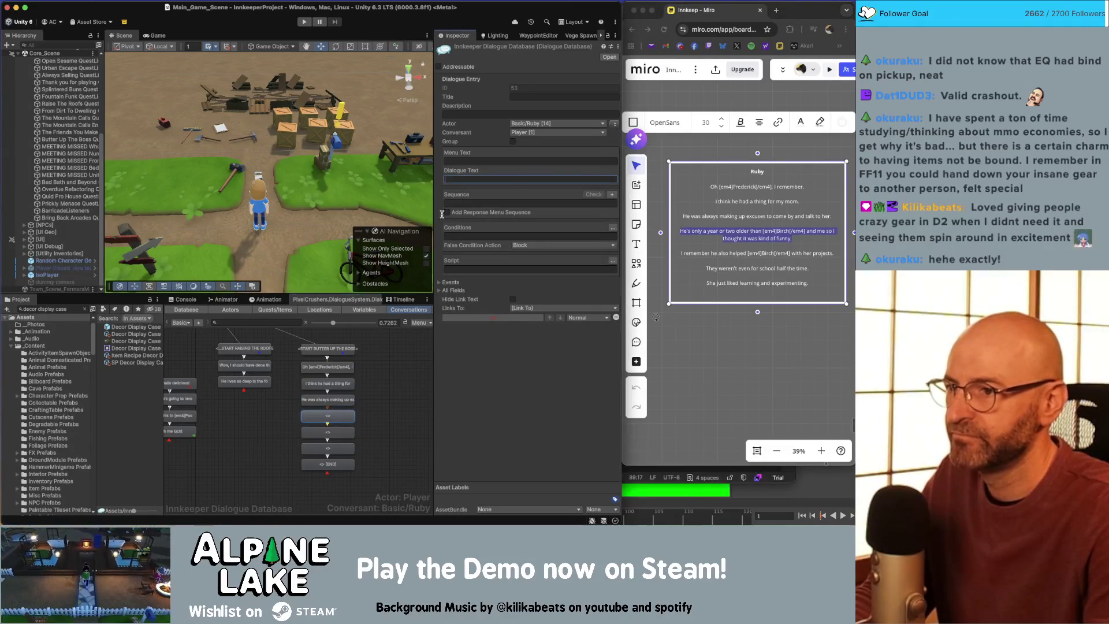
{"action": "key", "text": "super+v"}
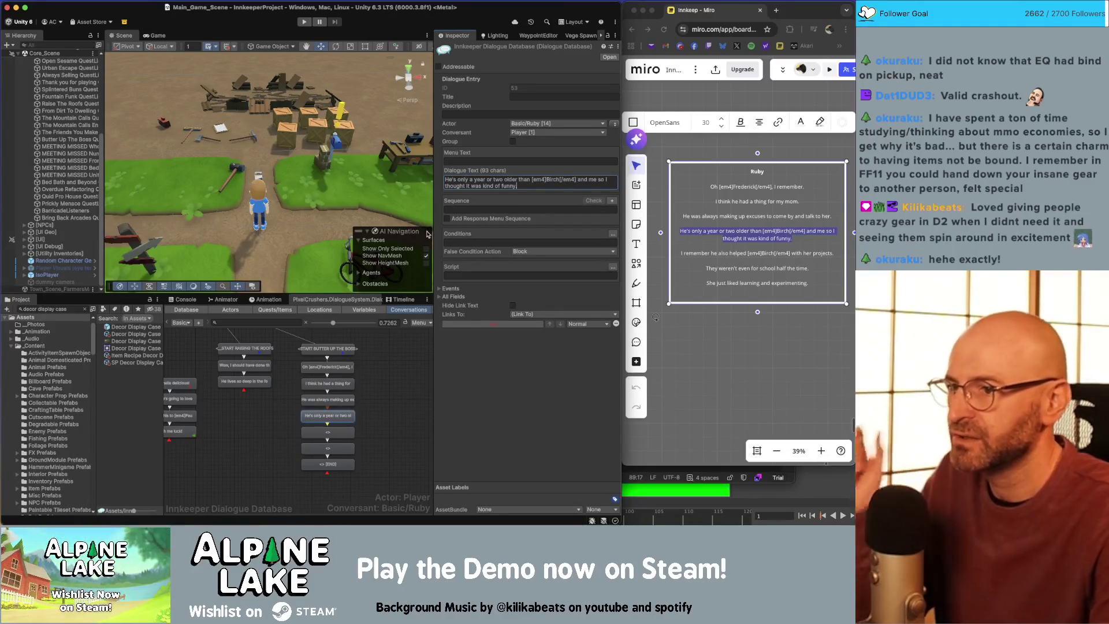
Step: Paste the 'I remember he also helped…' and 'They weren't even for school…' lines into the next entries
{"action": "left_click", "coordinate": [760, 253]}
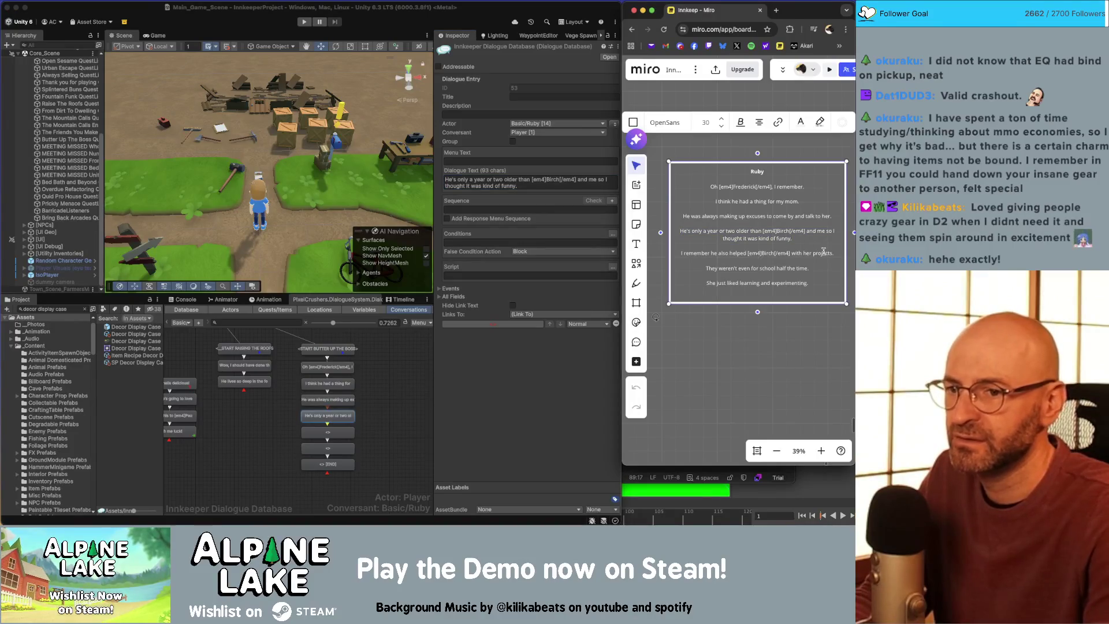
{"action": "left_click_drag", "start_coordinate": [797, 253], "coordinate": [704, 254]}
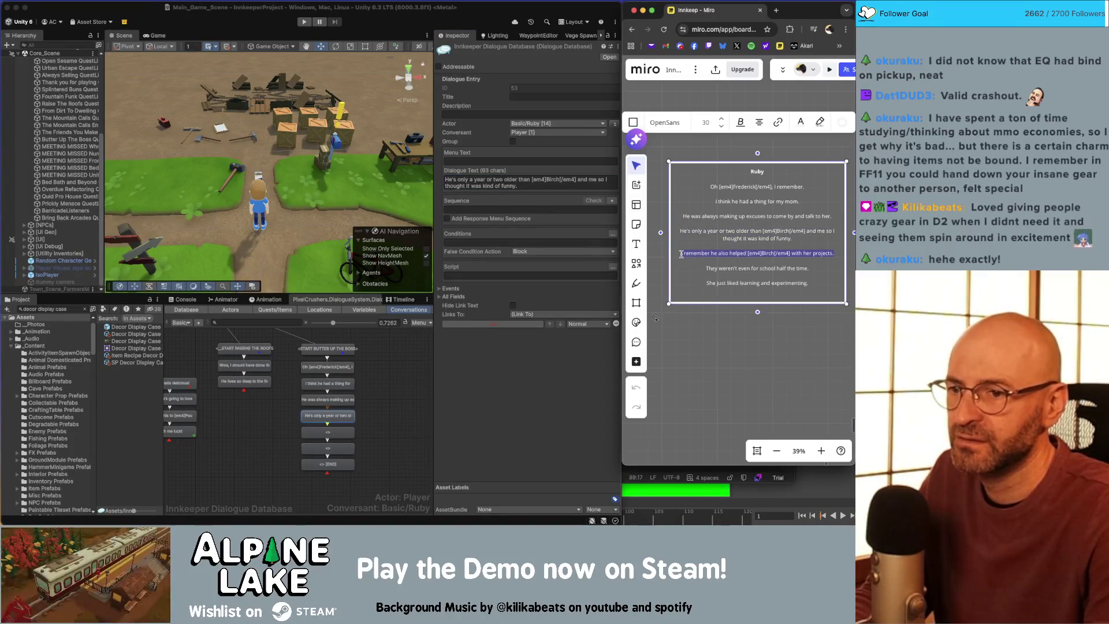
{"action": "left_click", "coordinate": [345, 431]}
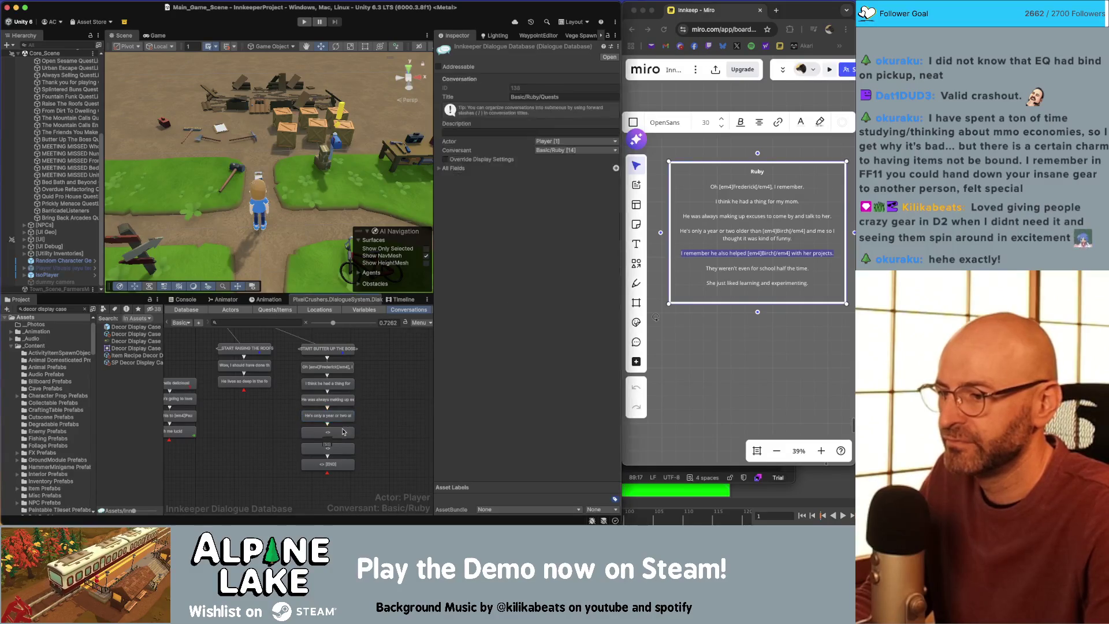
{"action": "left_click", "coordinate": [488, 179]}
{"action": "key", "text": "ctrl+v"}
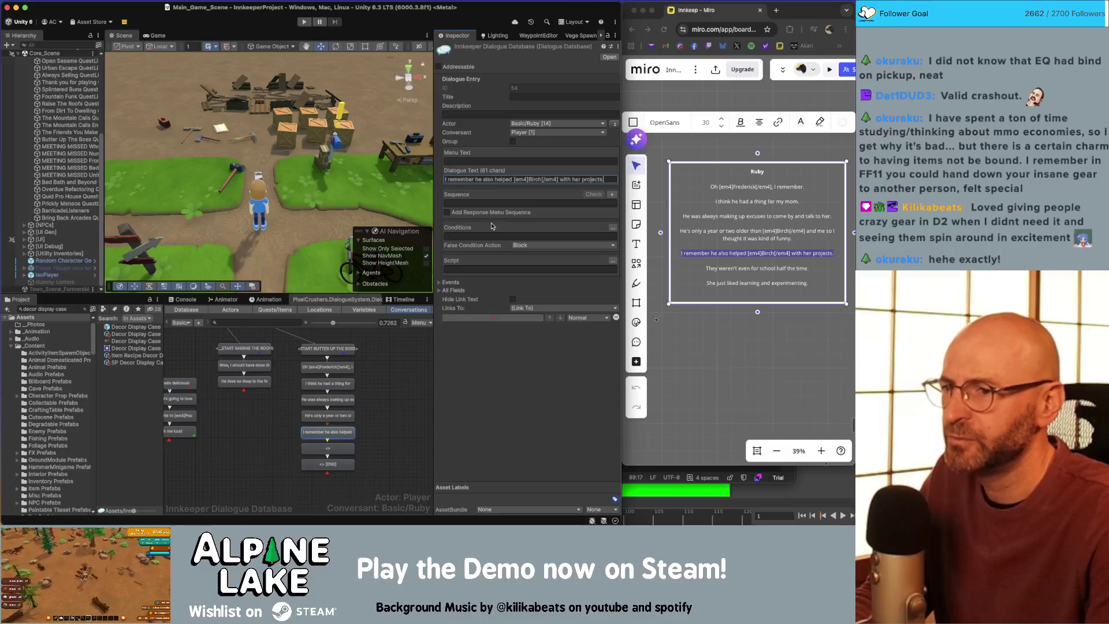
{"action": "left_click", "coordinate": [807, 268]}
{"action": "left_click_drag", "start_coordinate": [814, 268], "coordinate": [710, 266]}
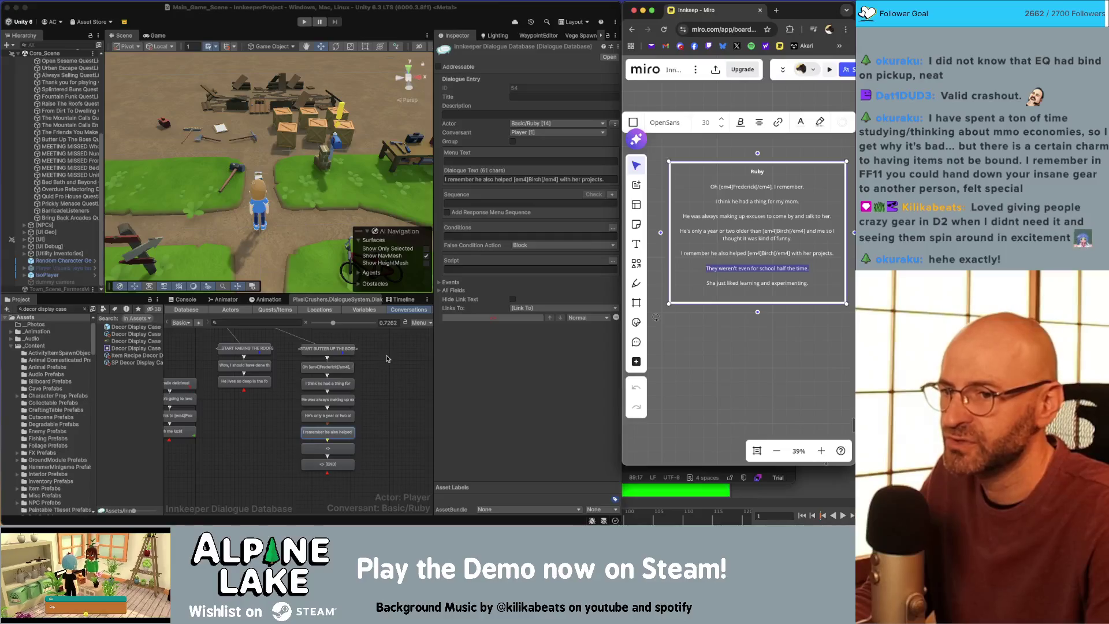
{"action": "left_click", "coordinate": [338, 449]}
{"action": "left_click", "coordinate": [477, 180]}
{"action": "key", "text": "cmd+v"}
Step: Put 'She just liked learning and experimenting.' into the final END entry
{"action": "left_click", "coordinate": [762, 283]}
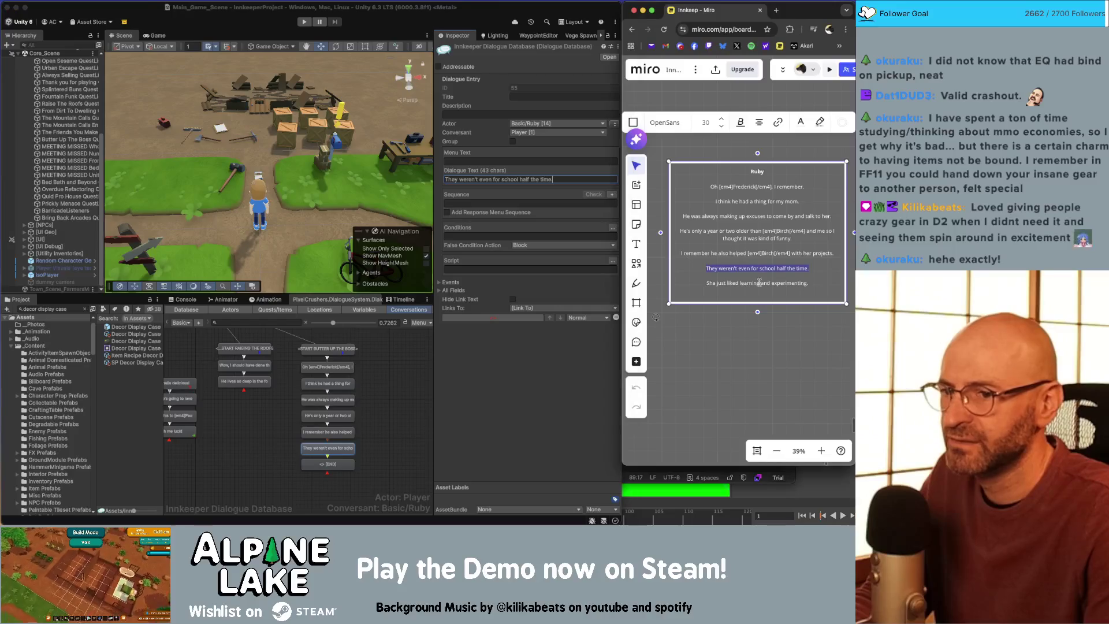
{"action": "left_click_drag", "start_coordinate": [823, 284], "coordinate": [714, 286]}
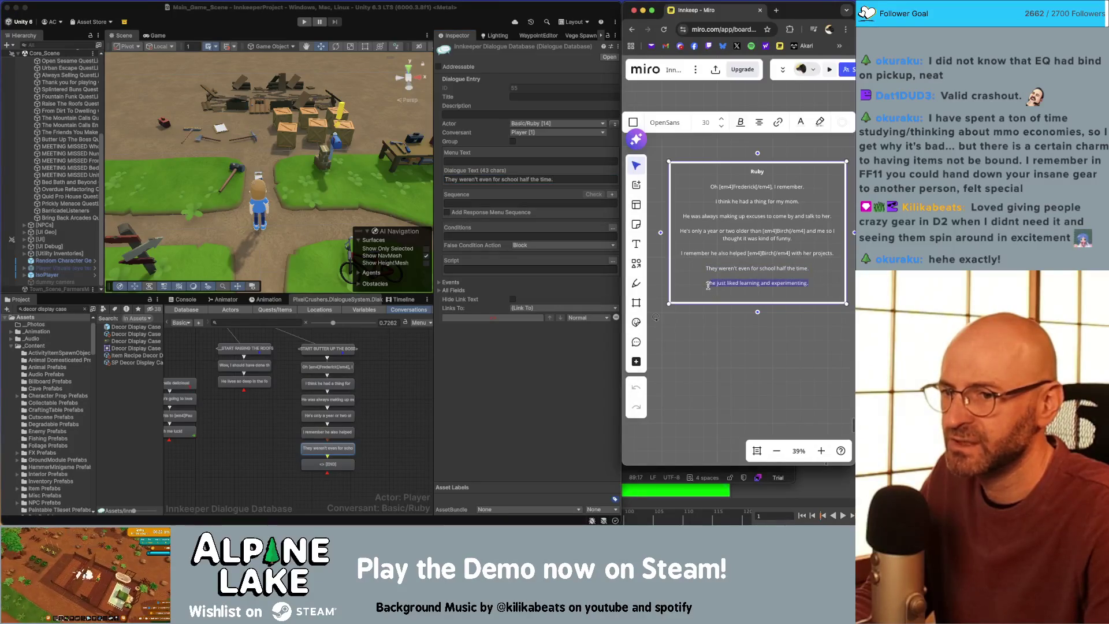
{"action": "left_click", "coordinate": [340, 463]}
{"action": "left_click", "coordinate": [473, 180]}
{"action": "key", "text": "super+v"}
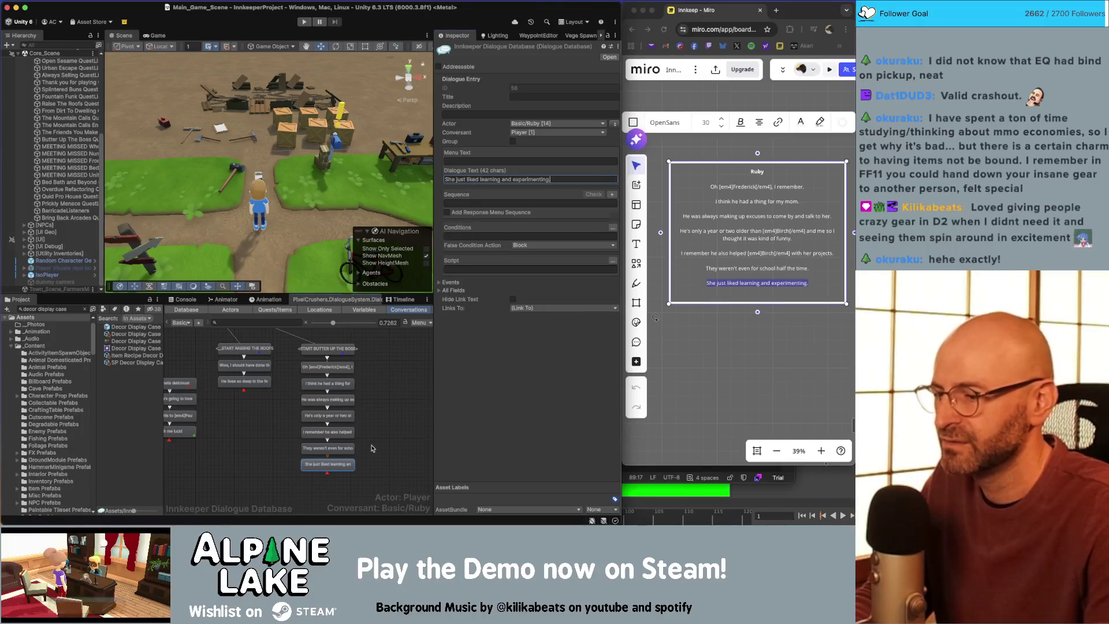
{"action": "scroll", "coordinate": [371, 448], "scroll_direction": "down", "scroll_amount": 2}
{"action": "right_click", "coordinate": [347, 406]}
Step: Add a child entry reading 'I guess he was nice enough to help her out.'
{"action": "left_click", "coordinate": [376, 414]}
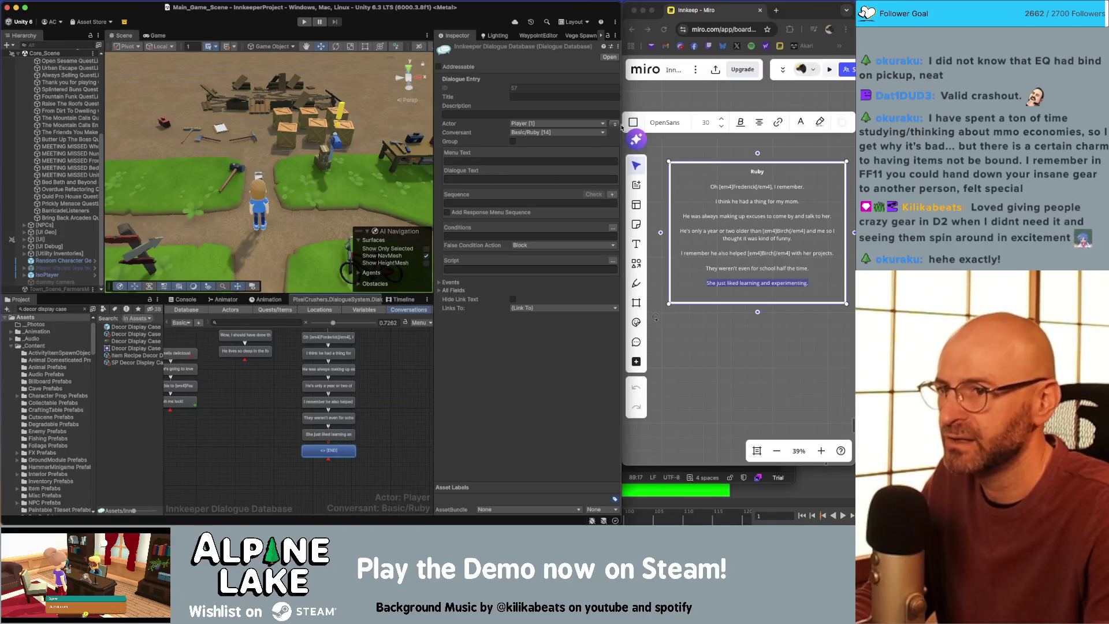
{"action": "left_click", "coordinate": [338, 455]}
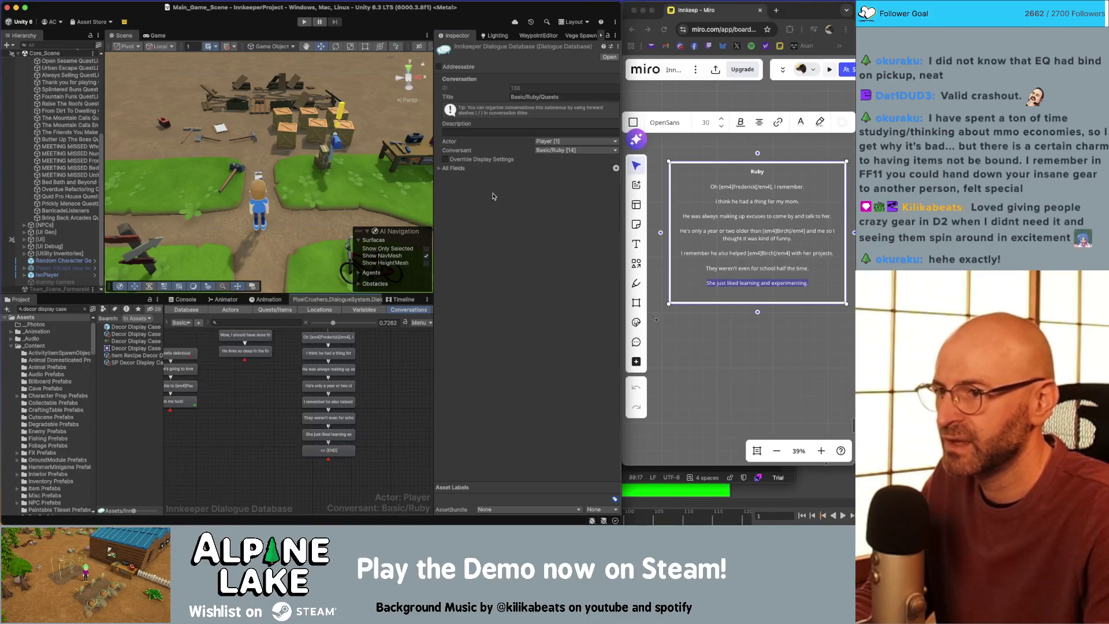
{"action": "type", "text": "I g"}
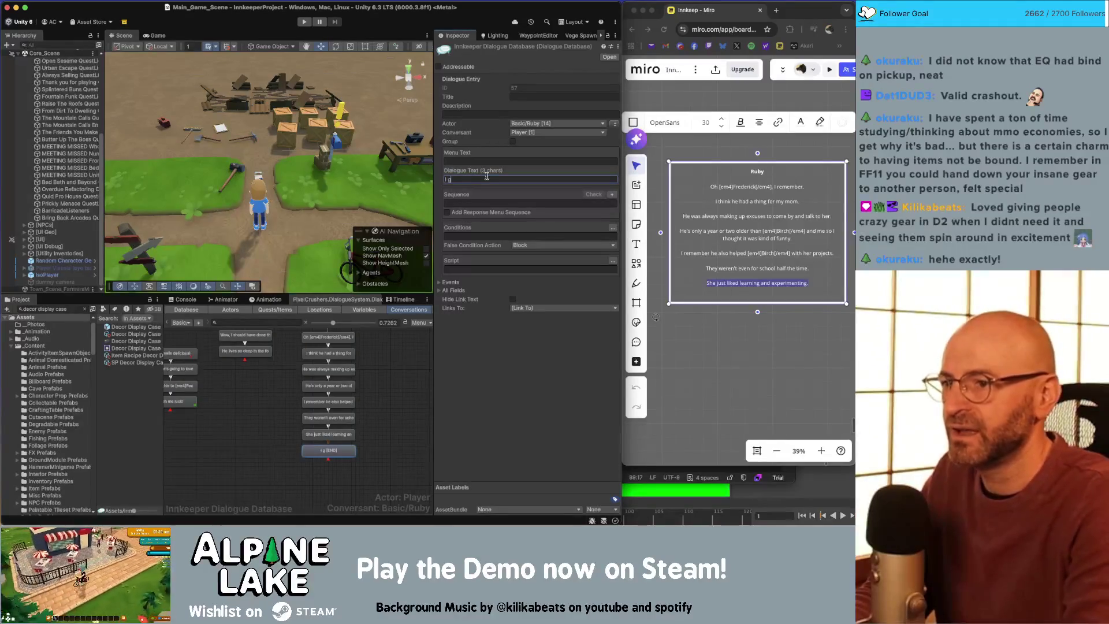
{"action": "type", "text": " nice enough"}
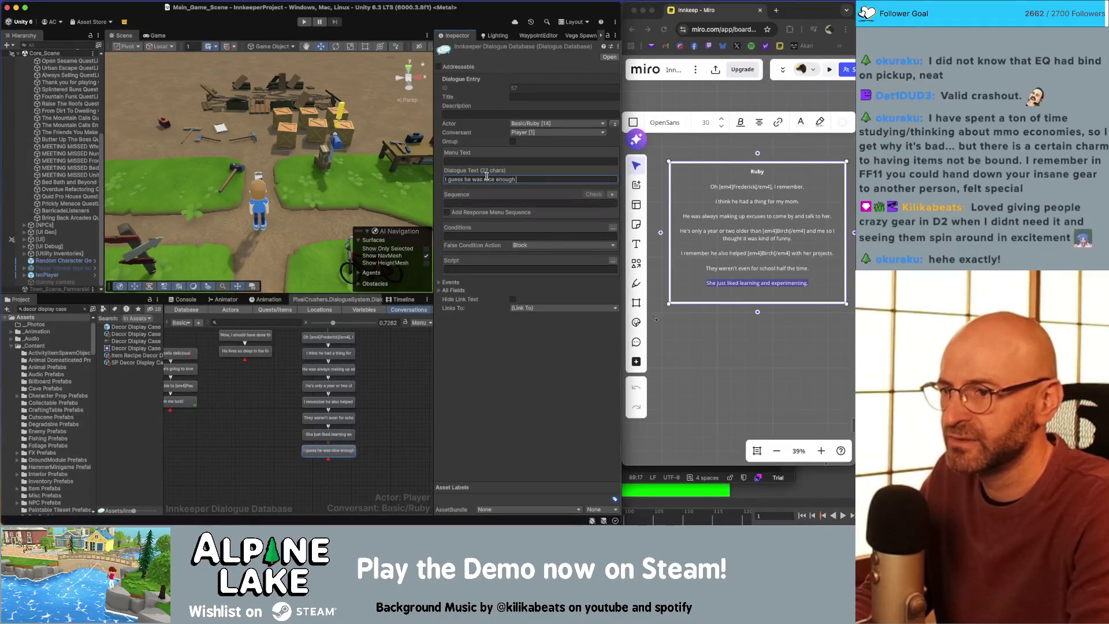
{"action": "type", "text": " out."}
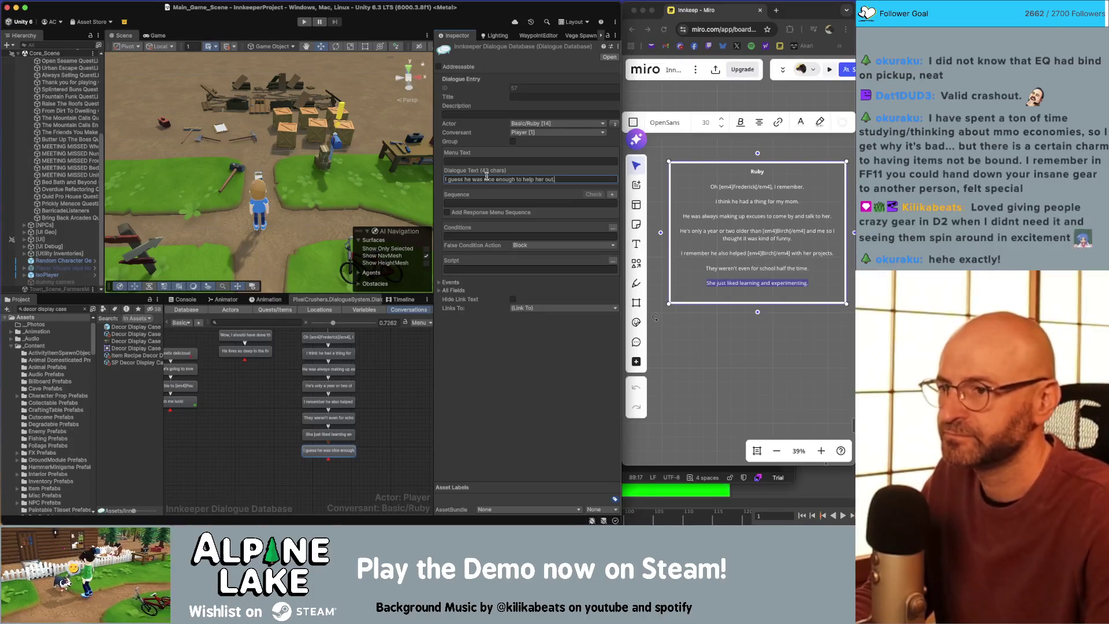
{"action": "key", "text": "Return"}
Step: Append that same line as a new line on Ruby's Miro card
{"action": "left_click", "coordinate": [788, 285]}
{"action": "key", "text": "End"}
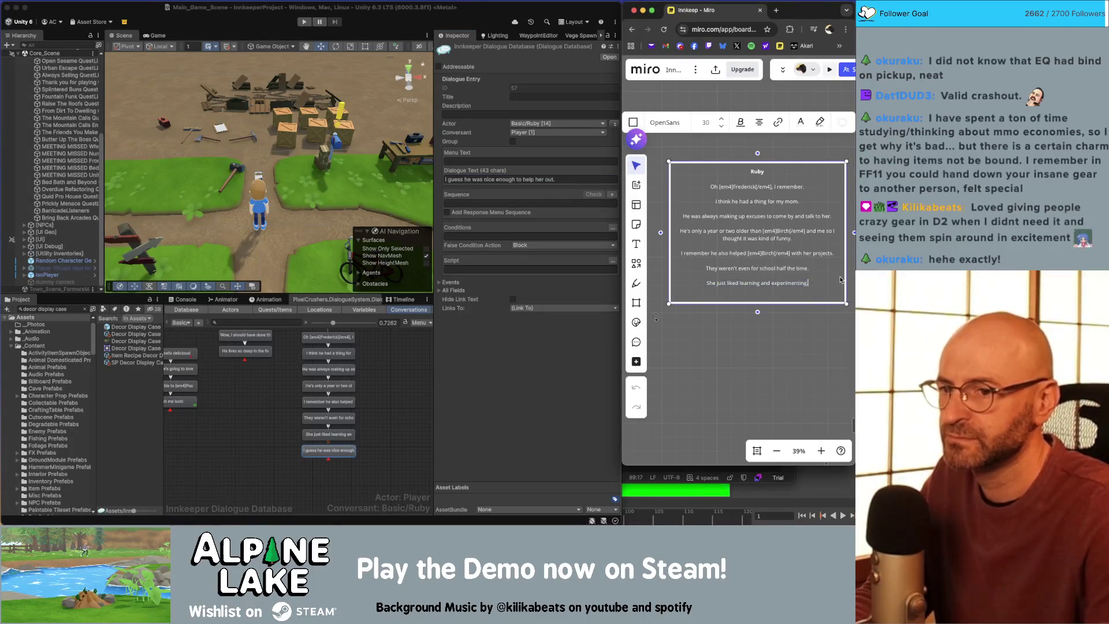
{"action": "key", "text": "Return"}
{"action": "type", "text": "I guess he was nice enough to help her out."}
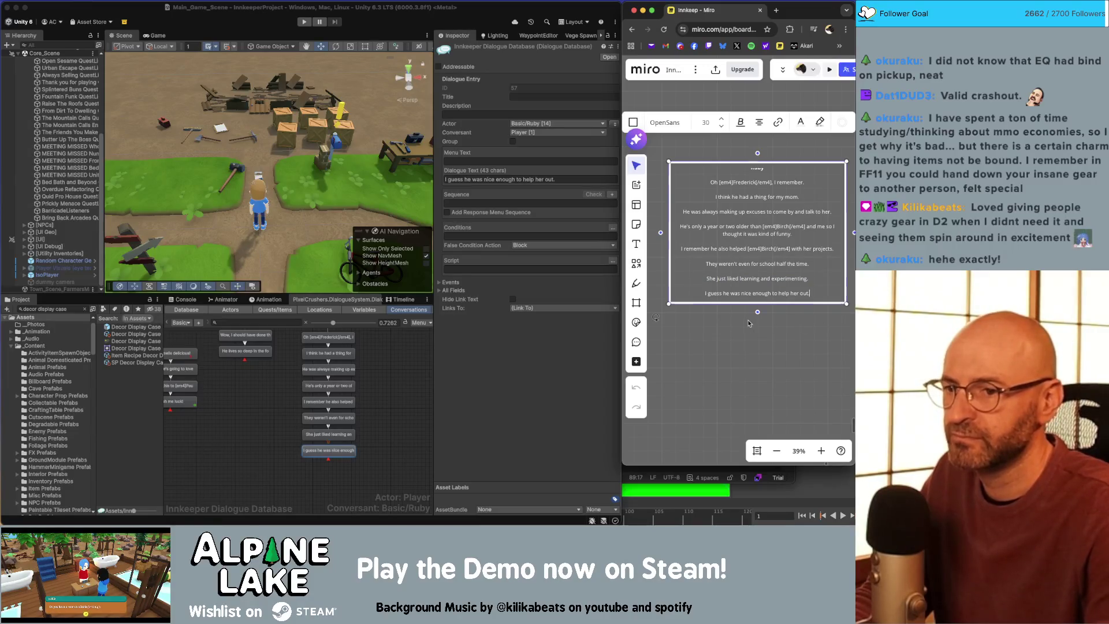
{"action": "left_click", "coordinate": [736, 314]}
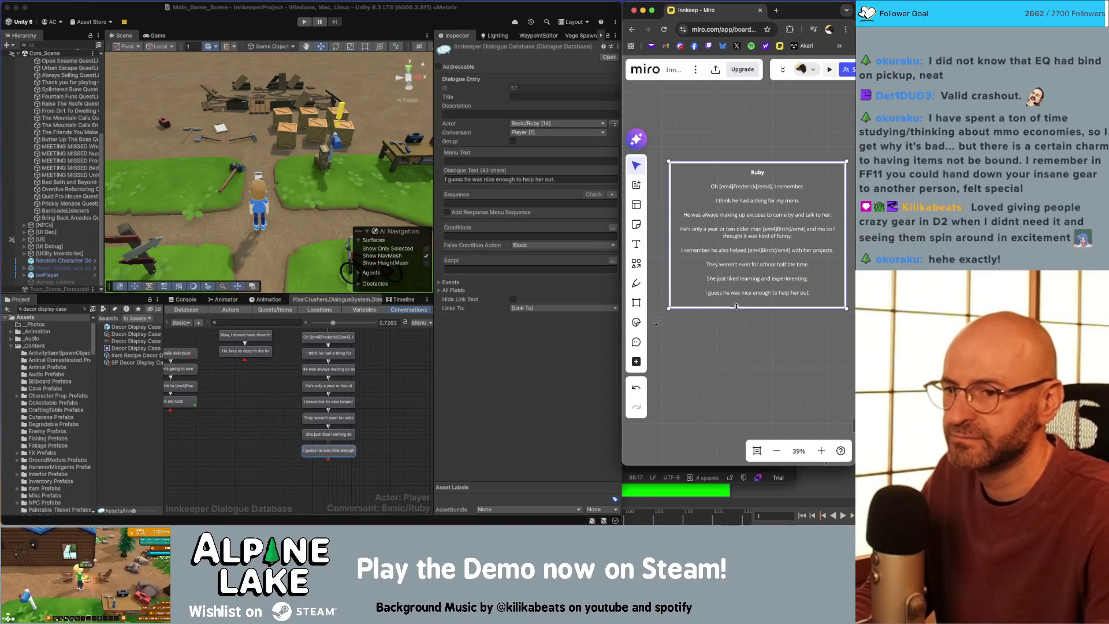
{"action": "left_click", "coordinate": [360, 391]}
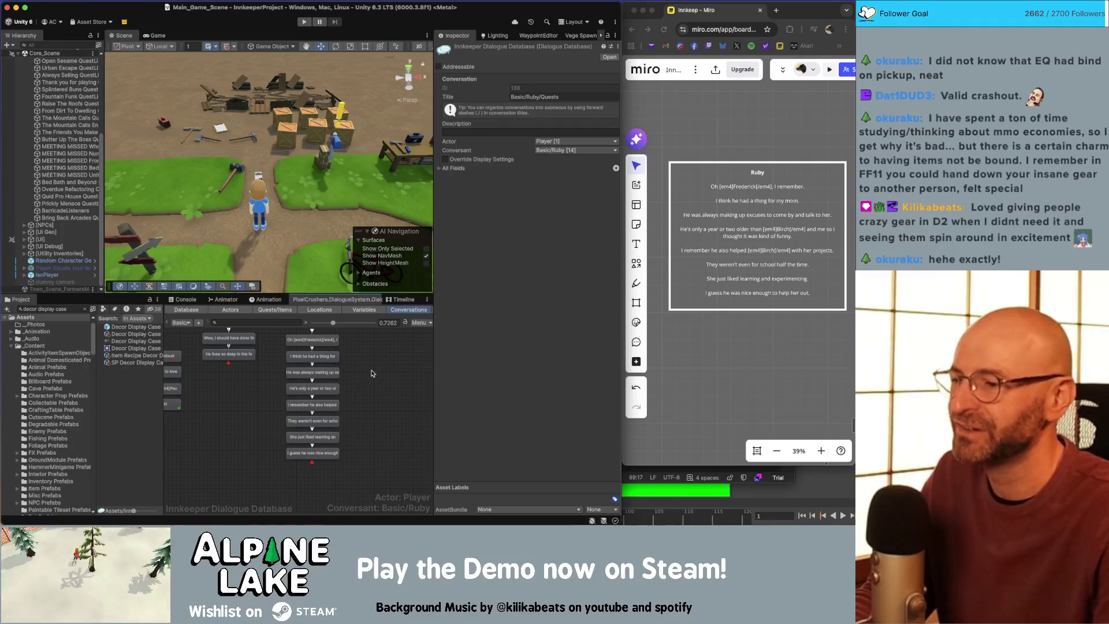
{"action": "scroll", "coordinate": [371, 373], "scroll_direction": "up", "scroll_amount": 3}
{"action": "scroll", "coordinate": [370, 390], "scroll_direction": "down", "scroll_amount": 1}
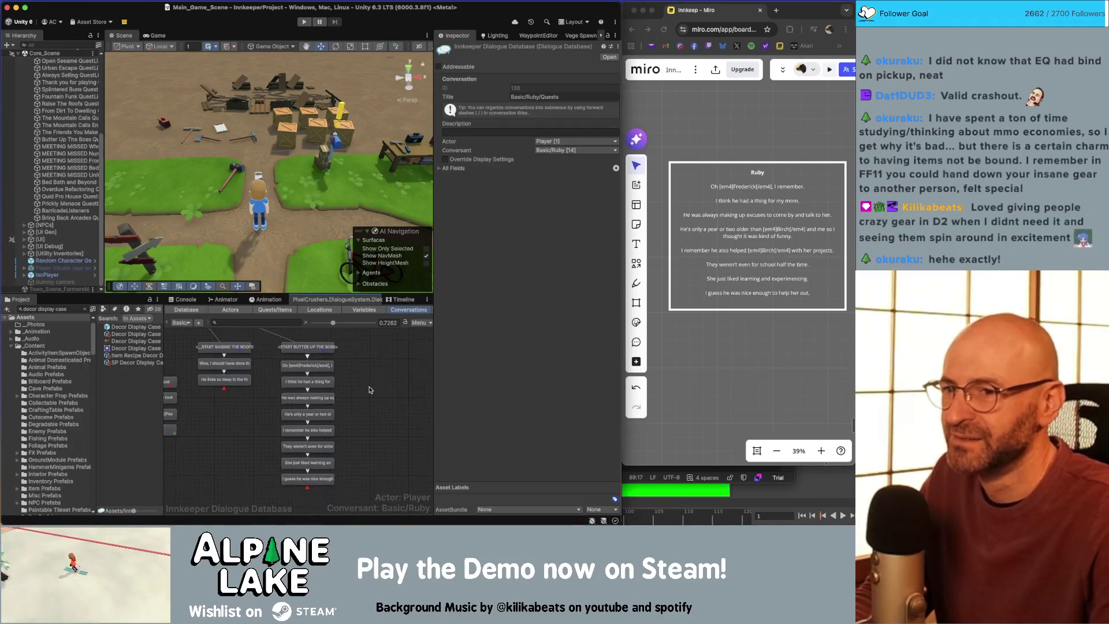
{"action": "left_click_drag", "start_coordinate": [359, 400], "coordinate": [363, 374]}
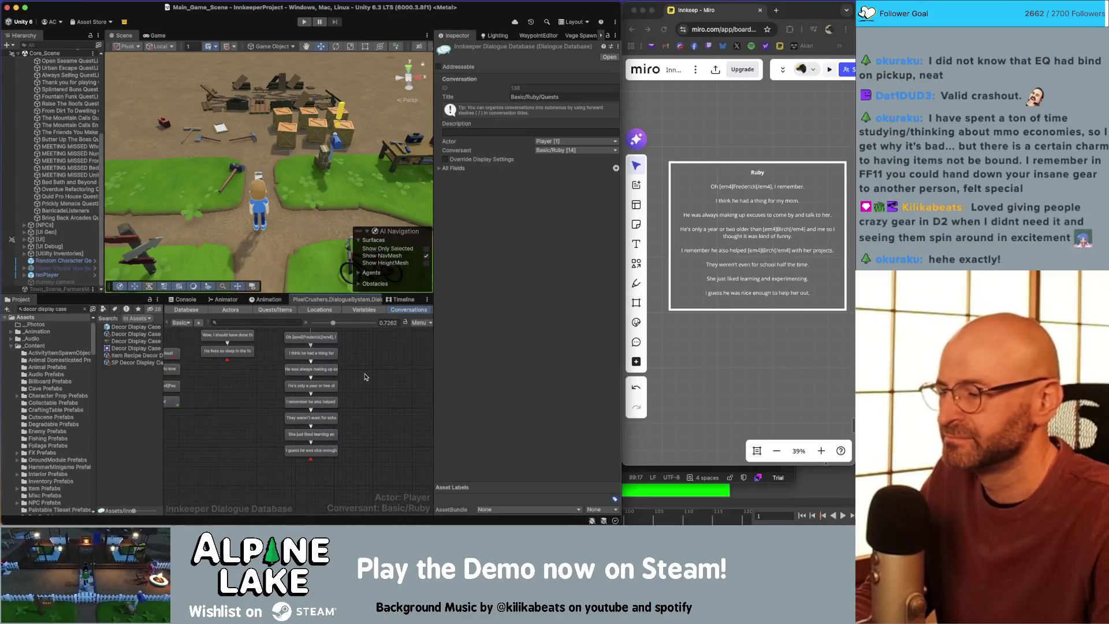
{"action": "scroll", "coordinate": [364, 370], "scroll_direction": "up", "scroll_amount": 3}
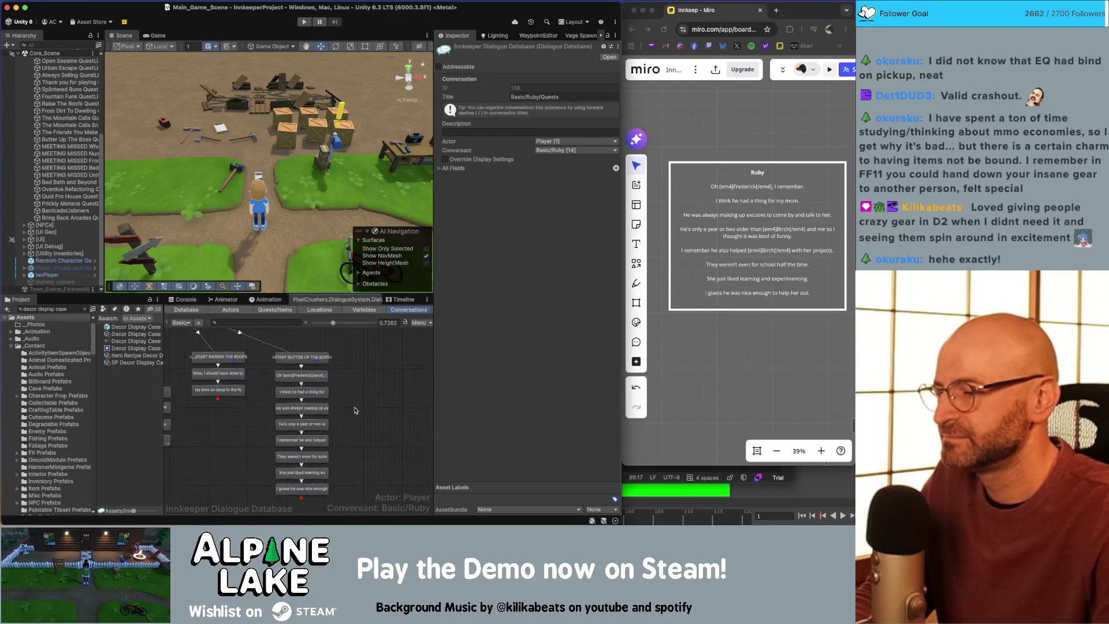
{"action": "scroll", "coordinate": [362, 380], "scroll_direction": "down", "scroll_amount": 2}
{"action": "scroll", "coordinate": [362, 402], "scroll_direction": "up", "scroll_amount": 2}
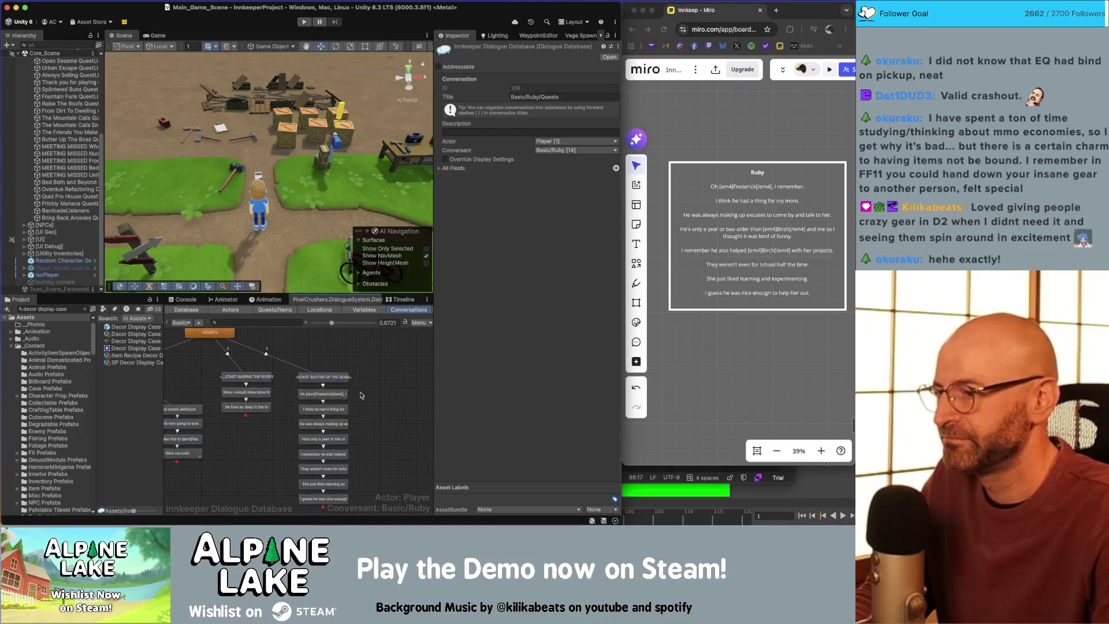
{"action": "left_click_drag", "start_coordinate": [307, 346], "coordinate": [338, 349]}
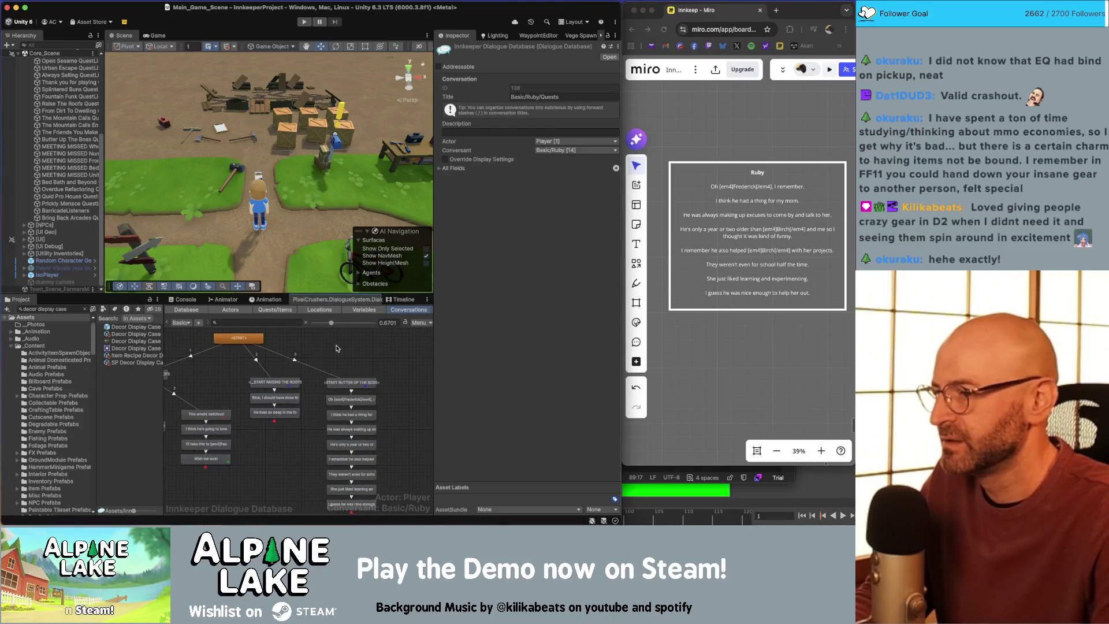
{"action": "scroll", "coordinate": [368, 360], "scroll_direction": "down", "scroll_amount": 2}
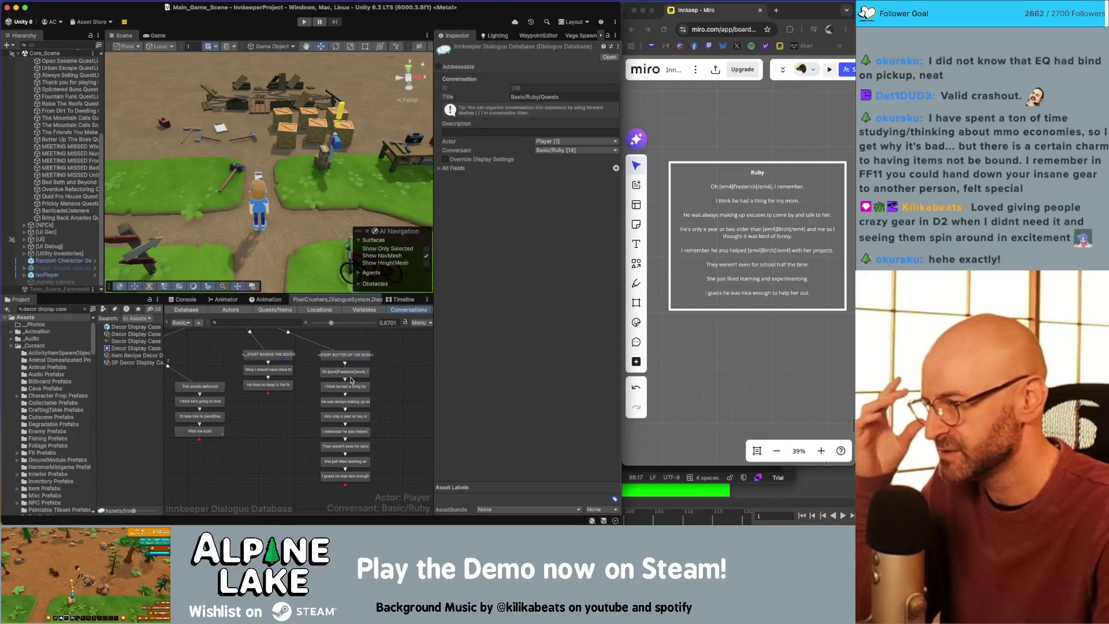
{"action": "scroll", "coordinate": [239, 407], "scroll_direction": "up", "scroll_amount": 3}
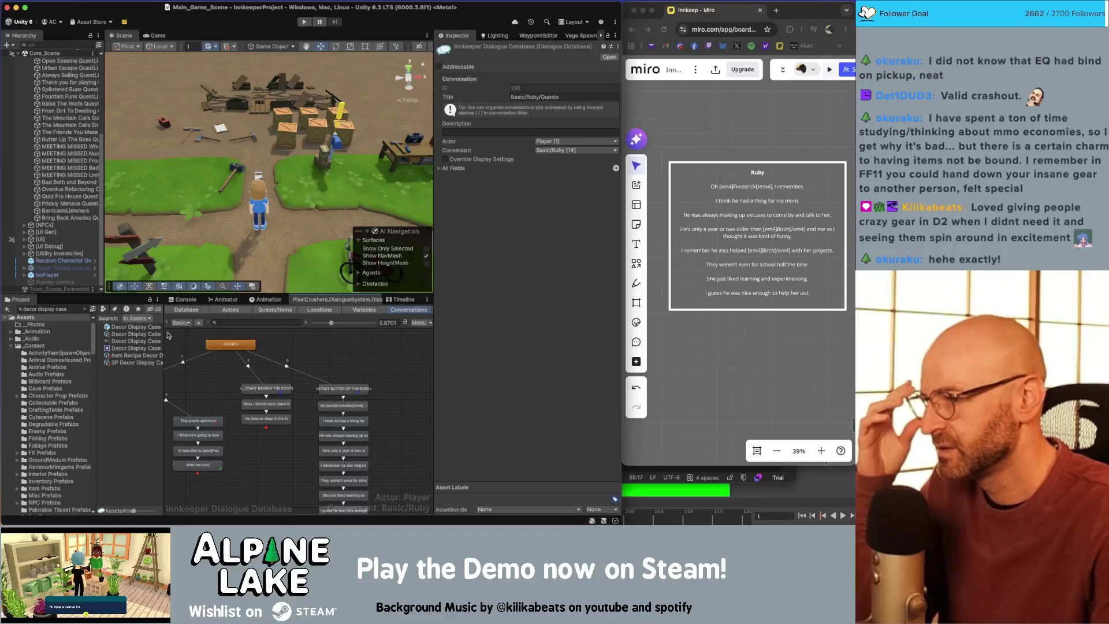
Step: Load the Basic/Ruby/Start conversation and bring Ruby's greeting node into view
{"action": "left_click", "coordinate": [181, 322]}
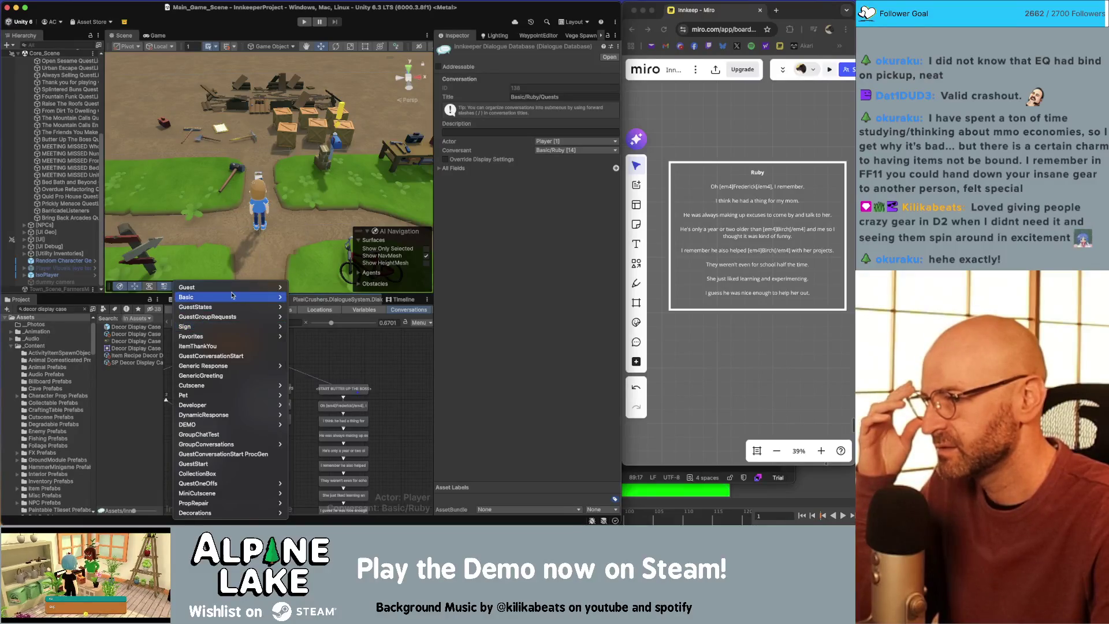
{"action": "mouse_move", "coordinate": [232, 296]}
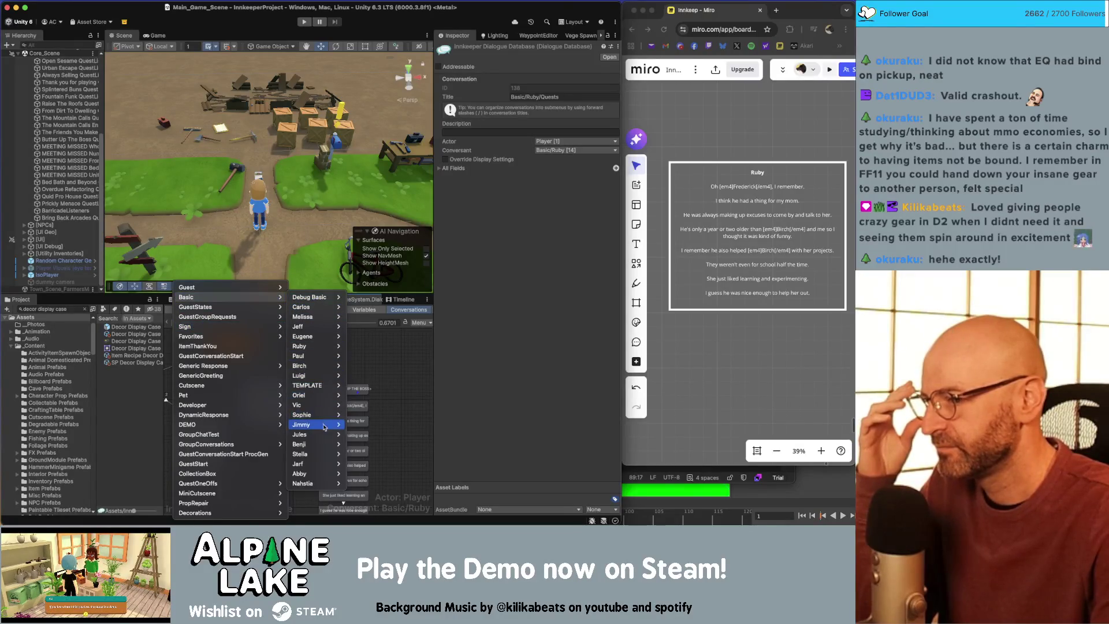
{"action": "mouse_move", "coordinate": [316, 345]}
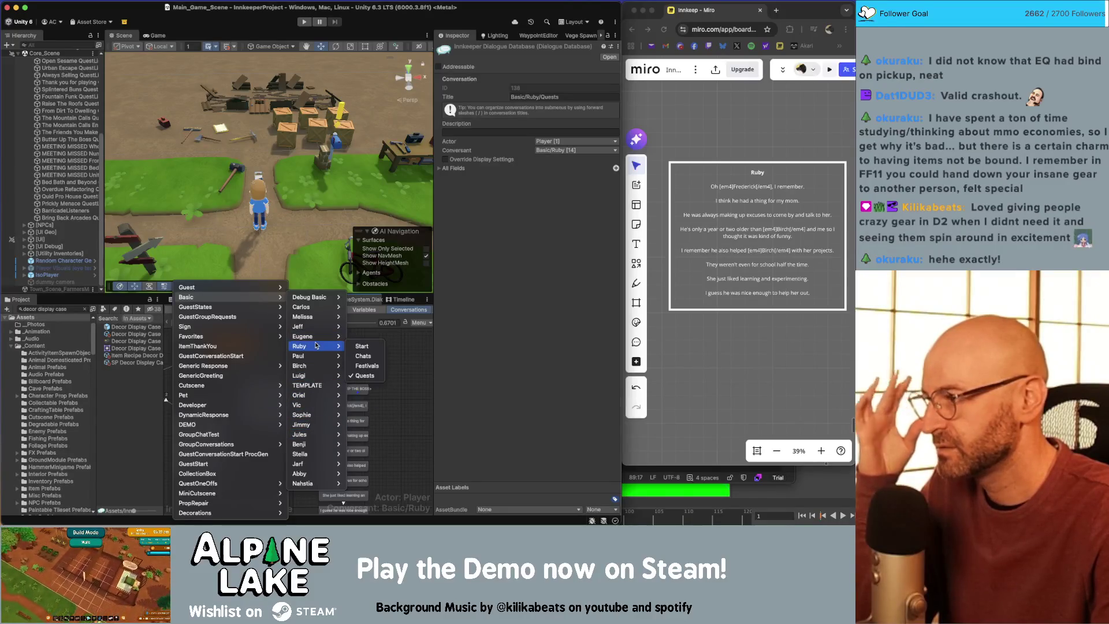
{"action": "left_click", "coordinate": [355, 347]}
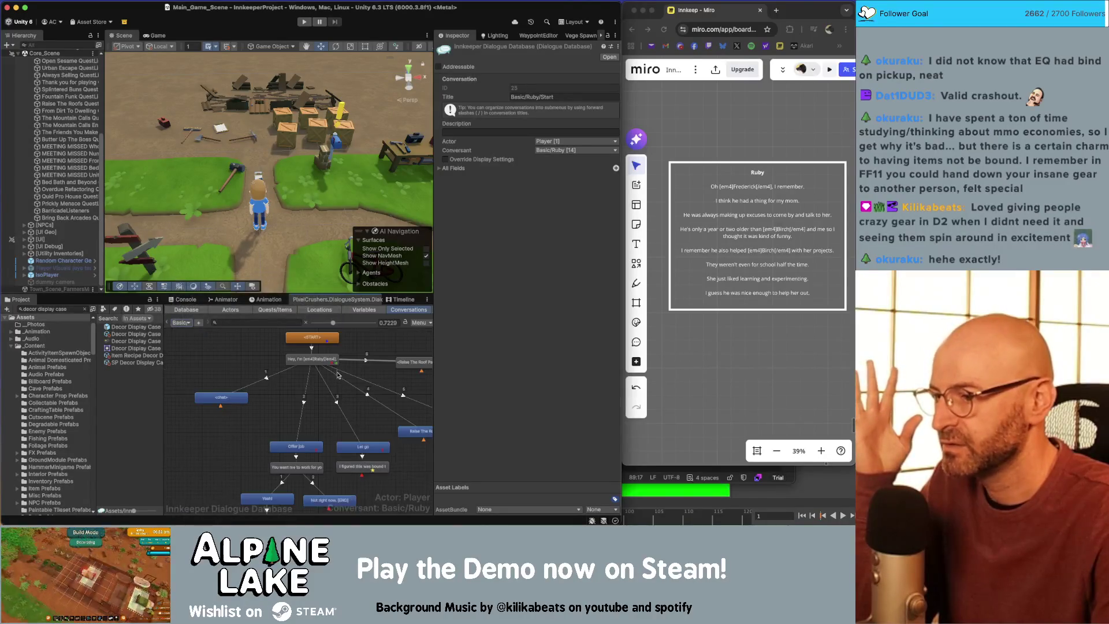
{"action": "left_click_drag", "start_coordinate": [370, 430], "coordinate": [271, 427]}
Step: Add a child response under the greeting, placed below Raise The Roofs, with menu text 'Butter Up The Boss'
{"action": "right_click", "coordinate": [219, 355]}
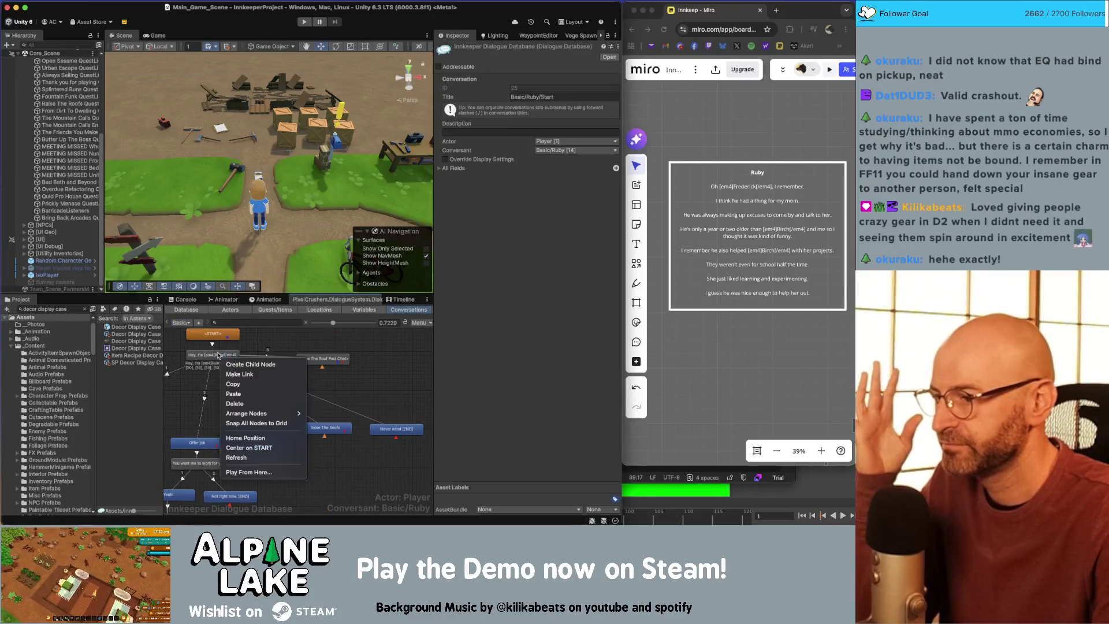
{"action": "left_click", "coordinate": [254, 364]}
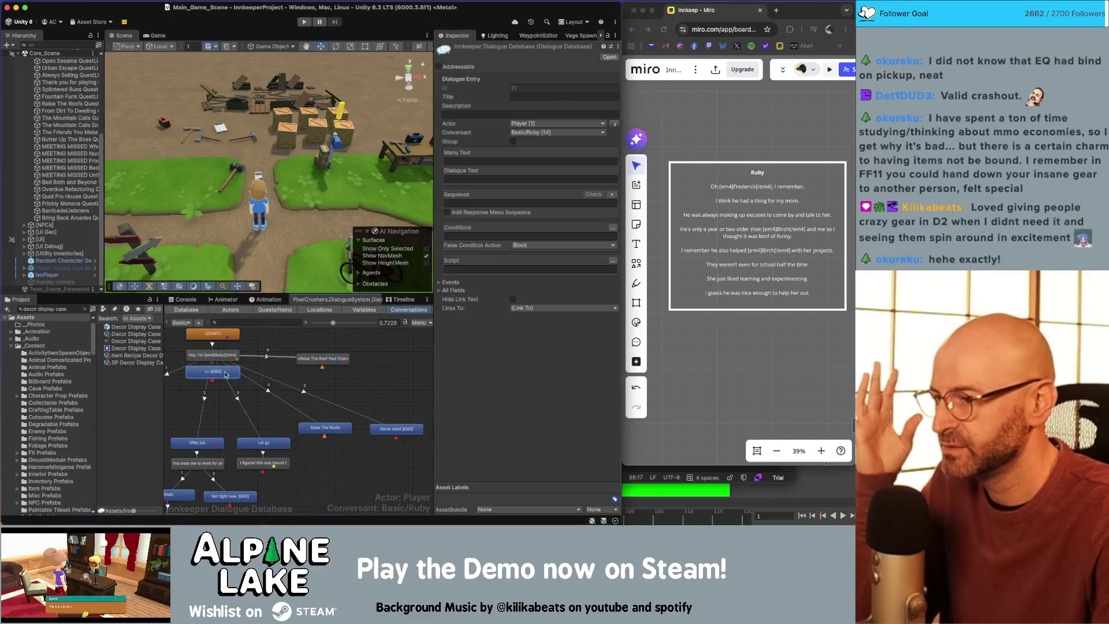
{"action": "left_click_drag", "start_coordinate": [332, 437], "coordinate": [329, 461]}
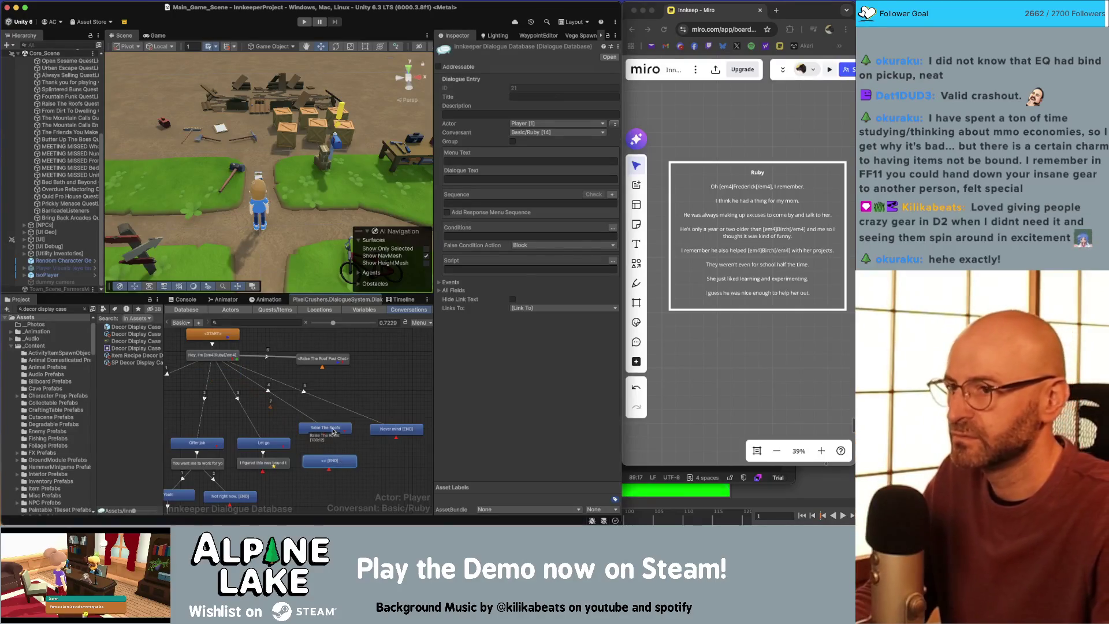
{"action": "left_click", "coordinate": [495, 162]}
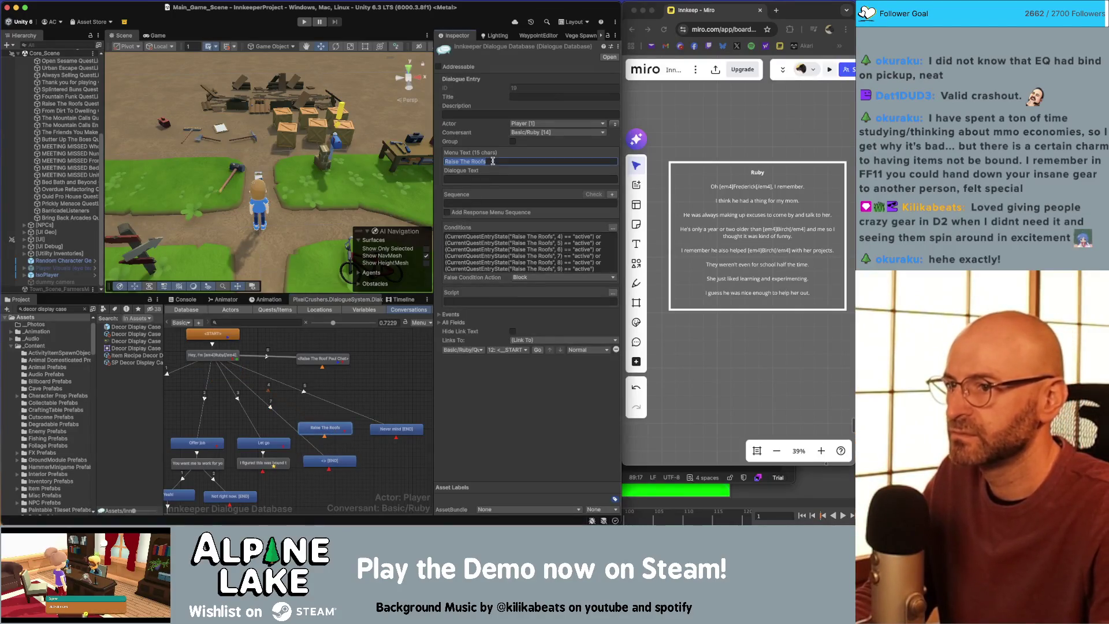
{"action": "left_click", "coordinate": [346, 461]}
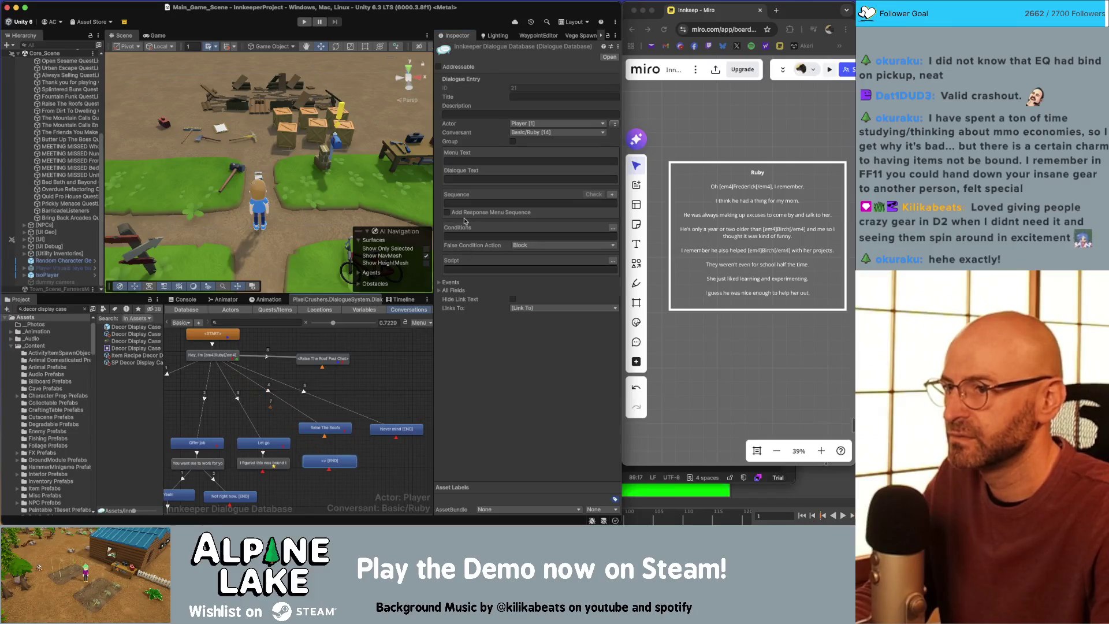
{"action": "left_click", "coordinate": [476, 161]}
{"action": "type", "text": "Butter Up The"}
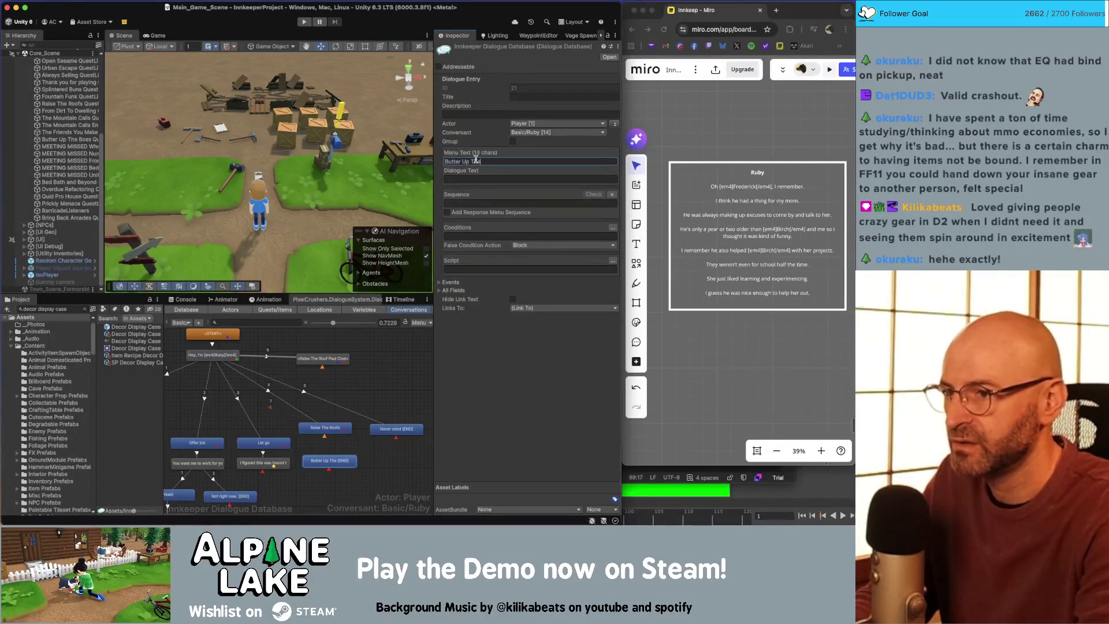
{"action": "type", "text": " Boss"}
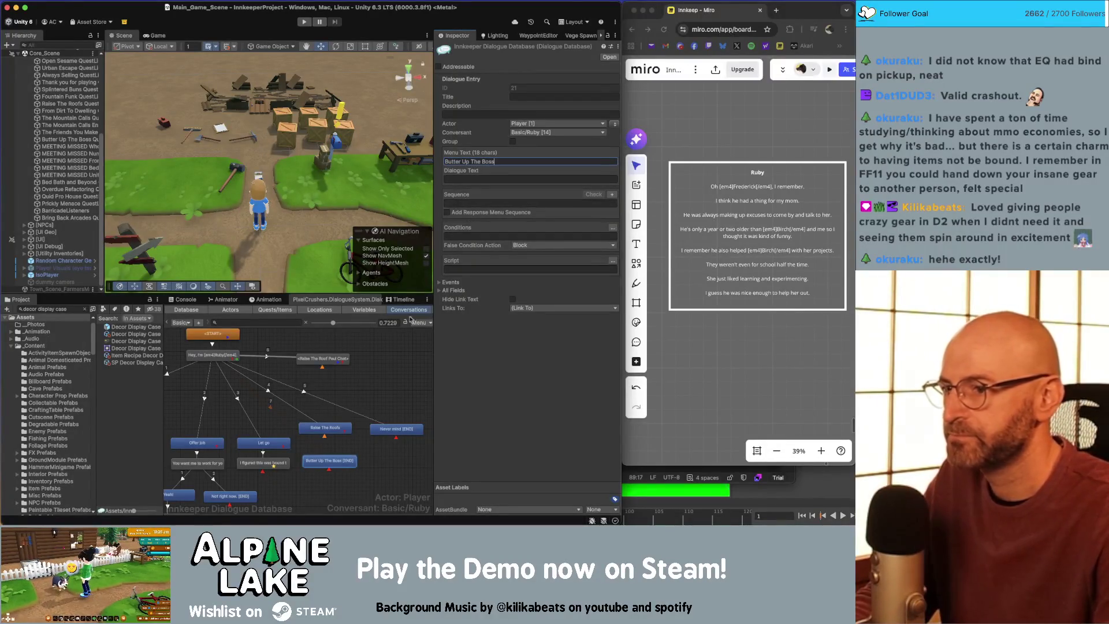
Step: Link the Butter Up The Boss response to the START BUTTER UP THE BOSS entry in Basic/Ruby/Quests
{"action": "left_click", "coordinate": [335, 435]}
{"action": "left_click", "coordinate": [330, 460]}
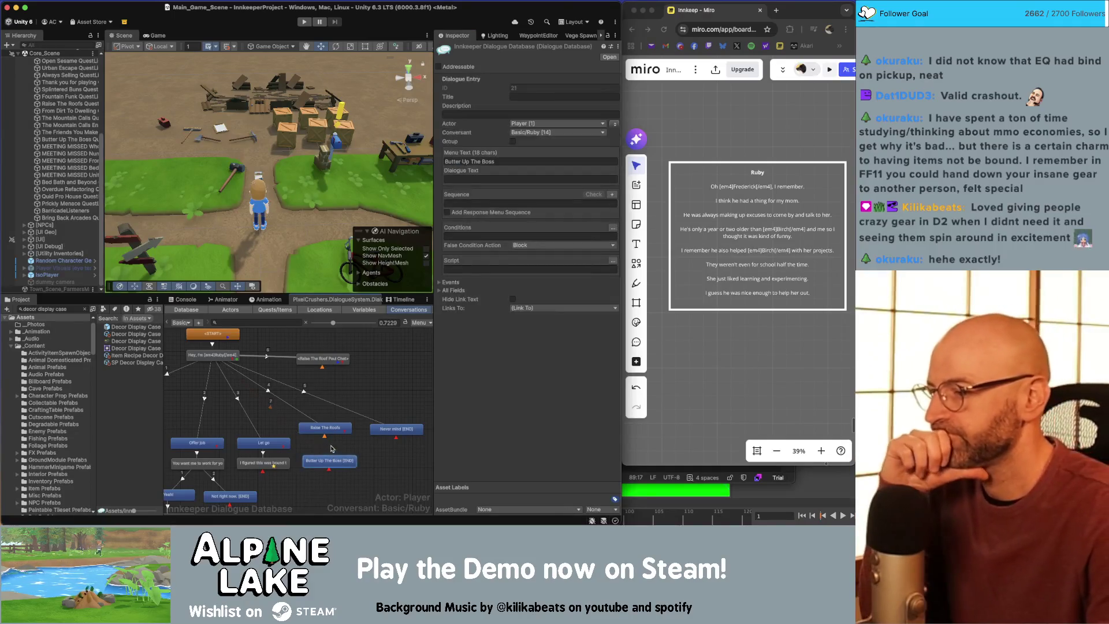
{"action": "left_click", "coordinate": [558, 309]}
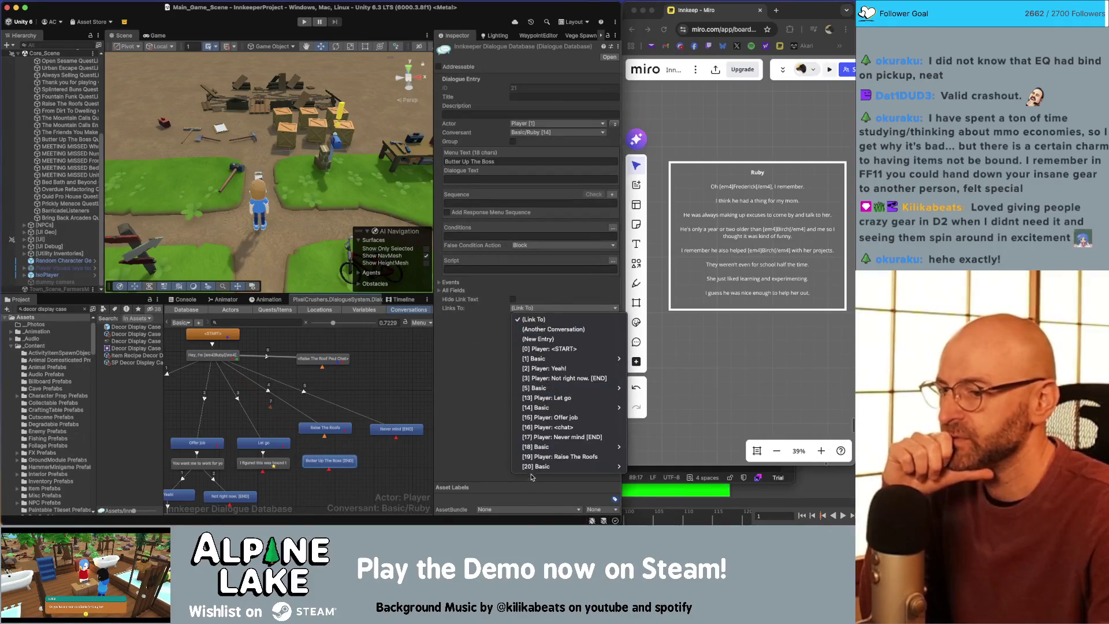
{"action": "mouse_move", "coordinate": [536, 468]}
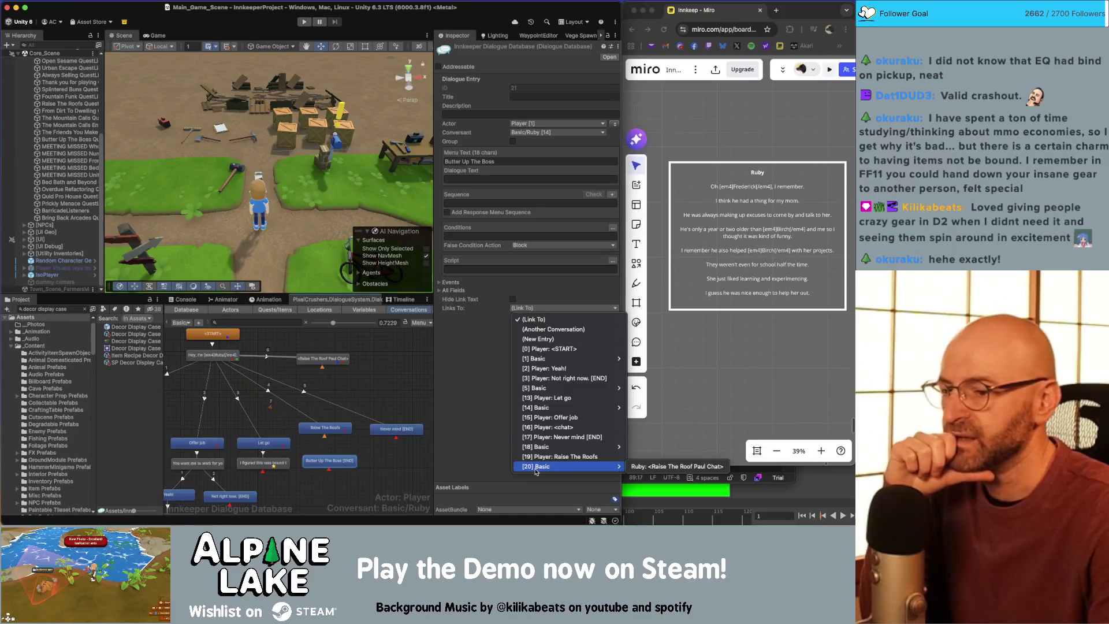
{"action": "left_click", "coordinate": [531, 329]}
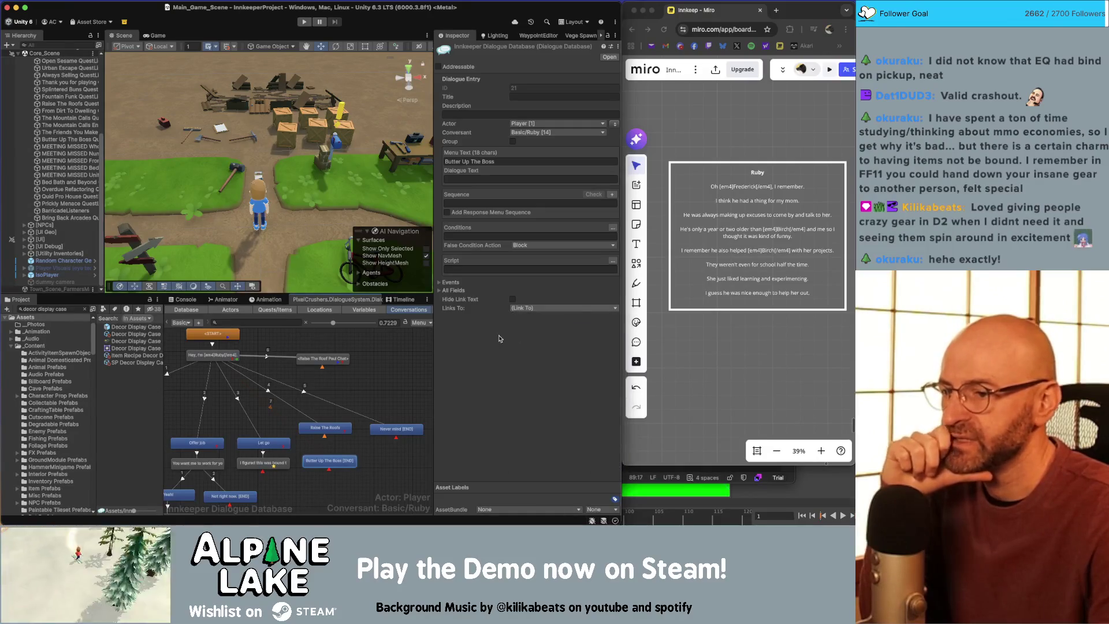
{"action": "left_click", "coordinate": [462, 318]}
{"action": "mouse_move", "coordinate": [520, 297]}
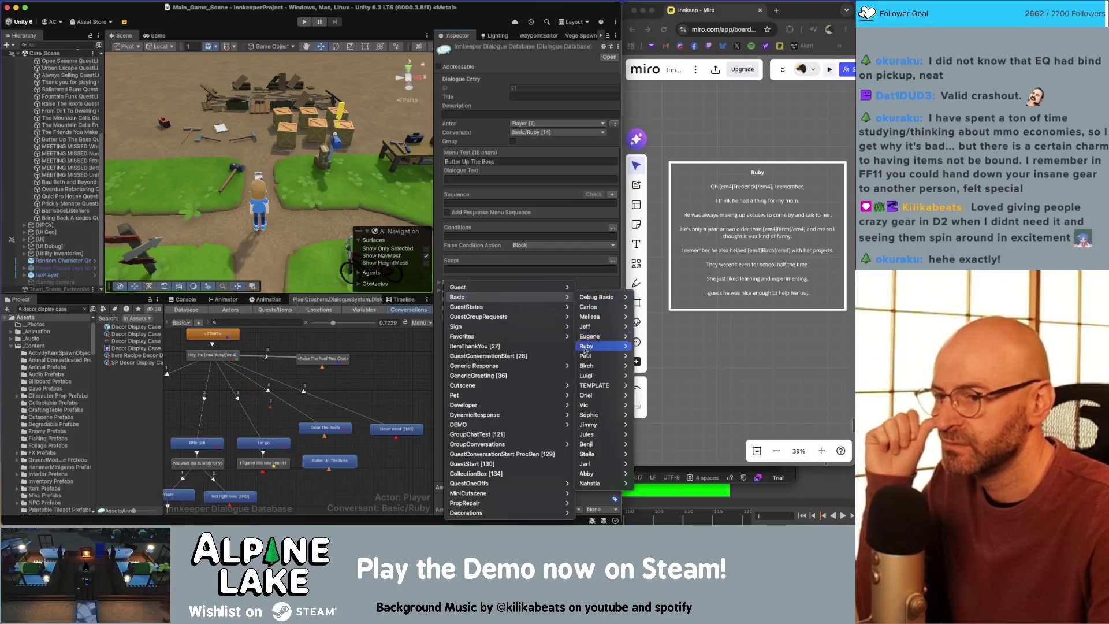
{"action": "mouse_move", "coordinate": [587, 356]}
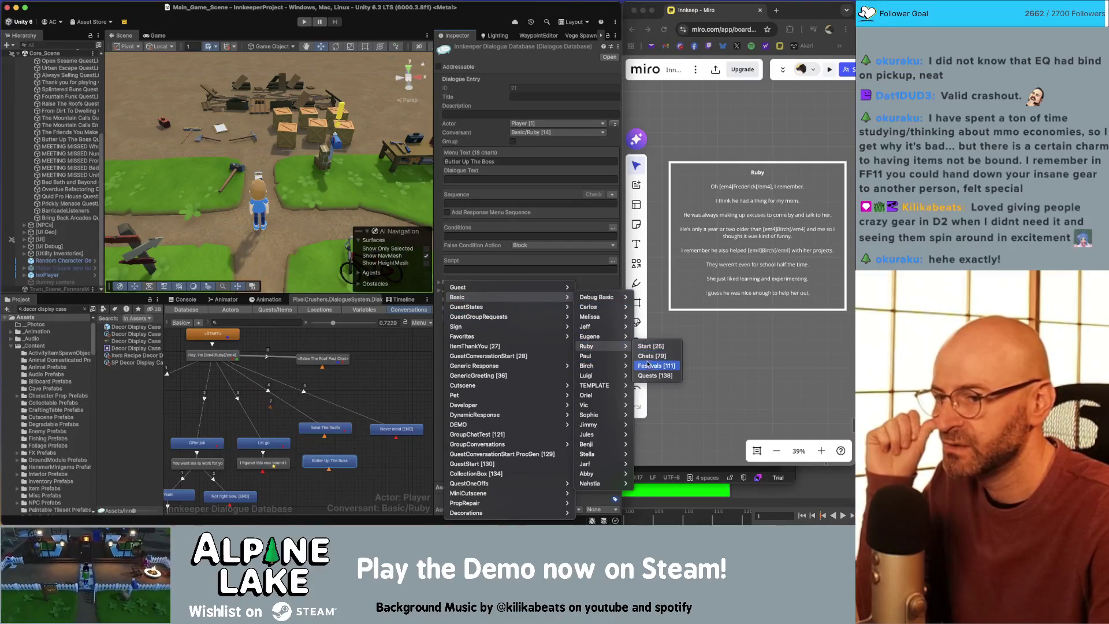
{"action": "left_click", "coordinate": [650, 374]}
{"action": "left_click", "coordinate": [549, 322]}
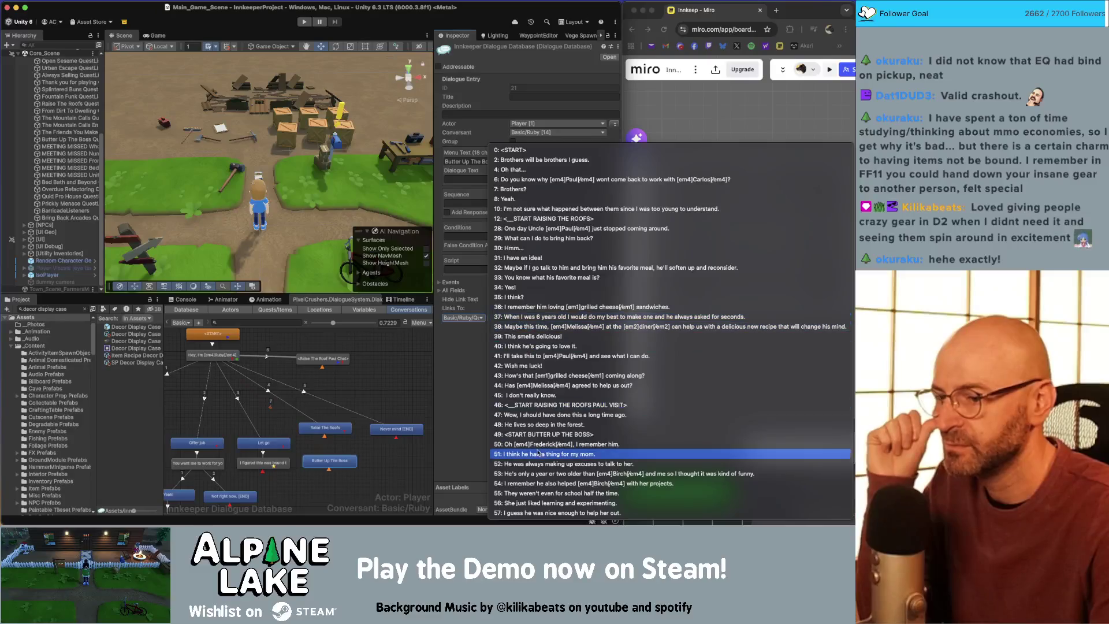
{"action": "left_click", "coordinate": [540, 445]}
{"action": "left_click", "coordinate": [341, 450]}
{"action": "left_click", "coordinate": [335, 460]}
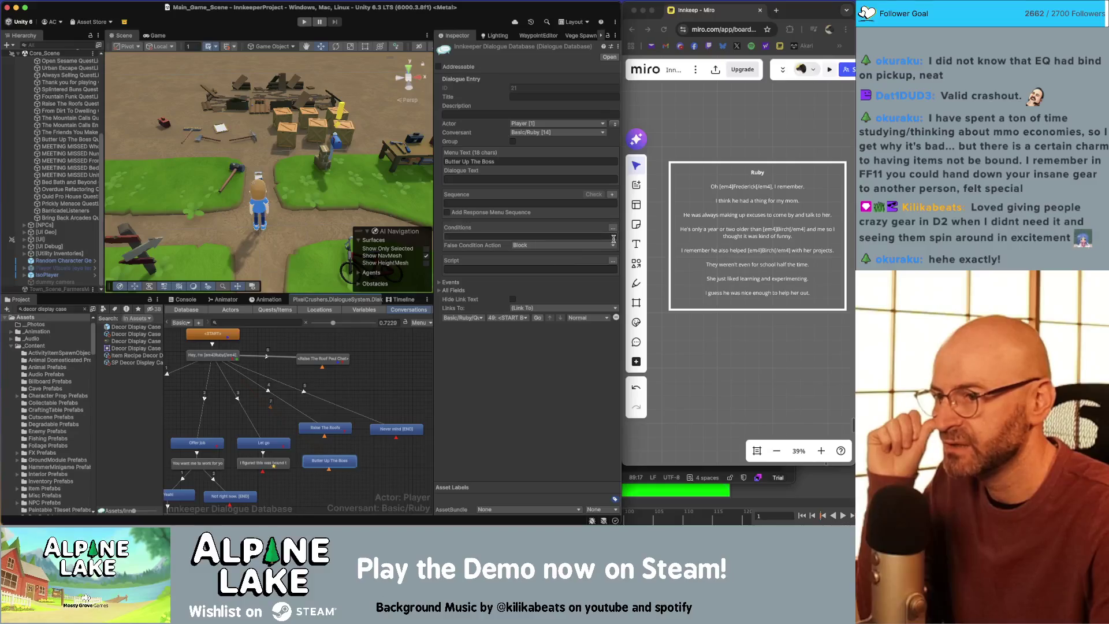
Step: Begin a Conditions entry on the Butter Up The Boss quest, first trying a quest-entry check
{"action": "left_click", "coordinate": [613, 228]}
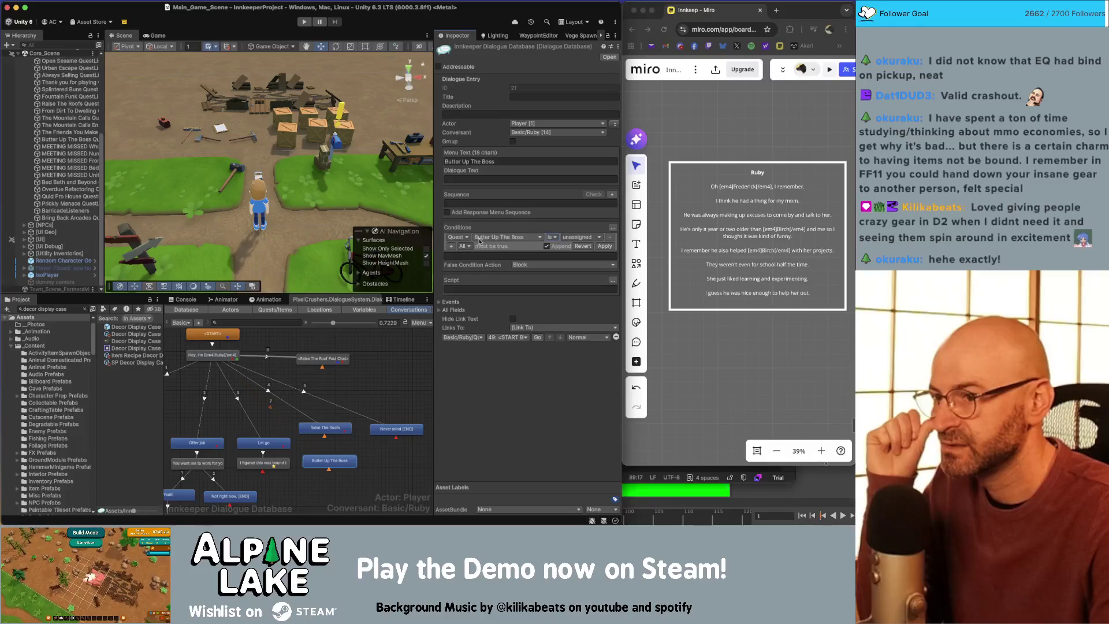
{"action": "left_click", "coordinate": [465, 239]}
{"action": "left_click", "coordinate": [468, 257]}
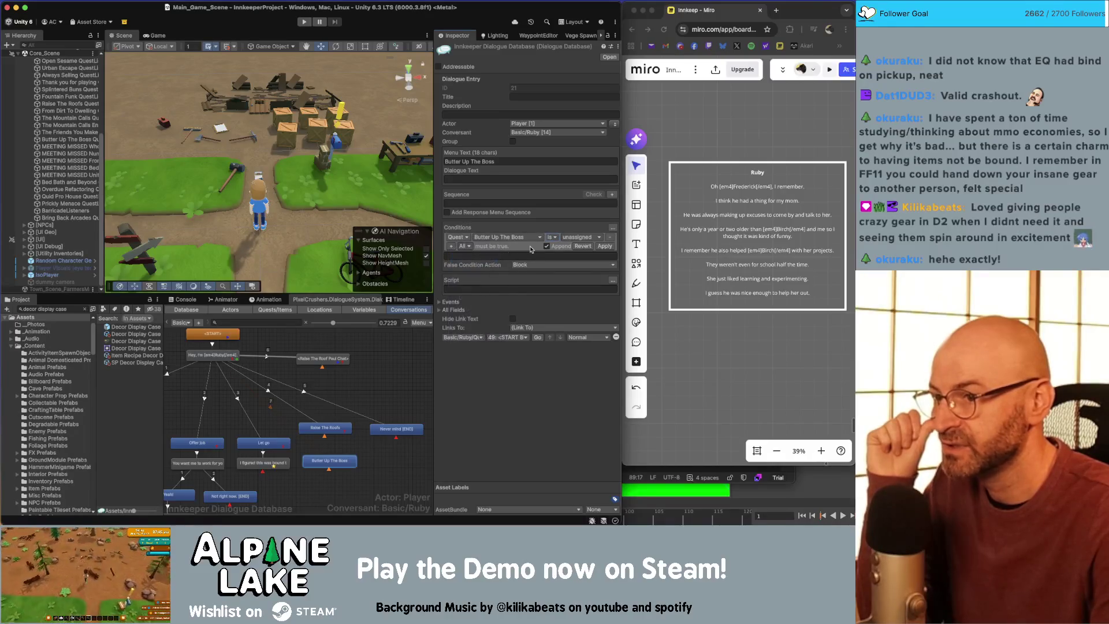
{"action": "left_click", "coordinate": [505, 238]}
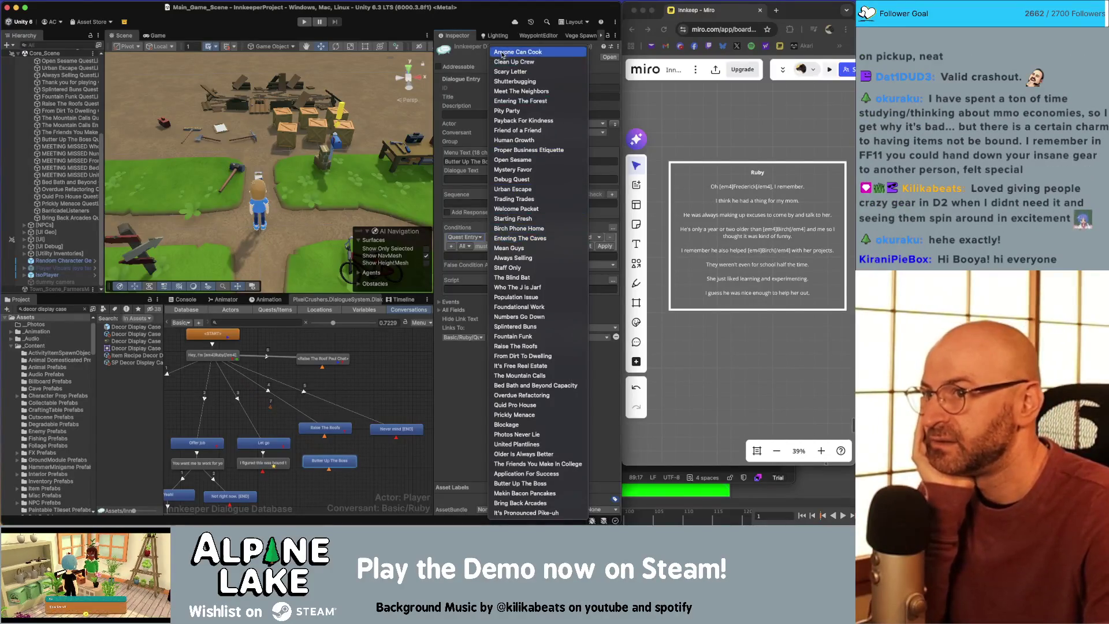
{"action": "left_click", "coordinate": [520, 483]}
{"action": "left_click", "coordinate": [529, 237]}
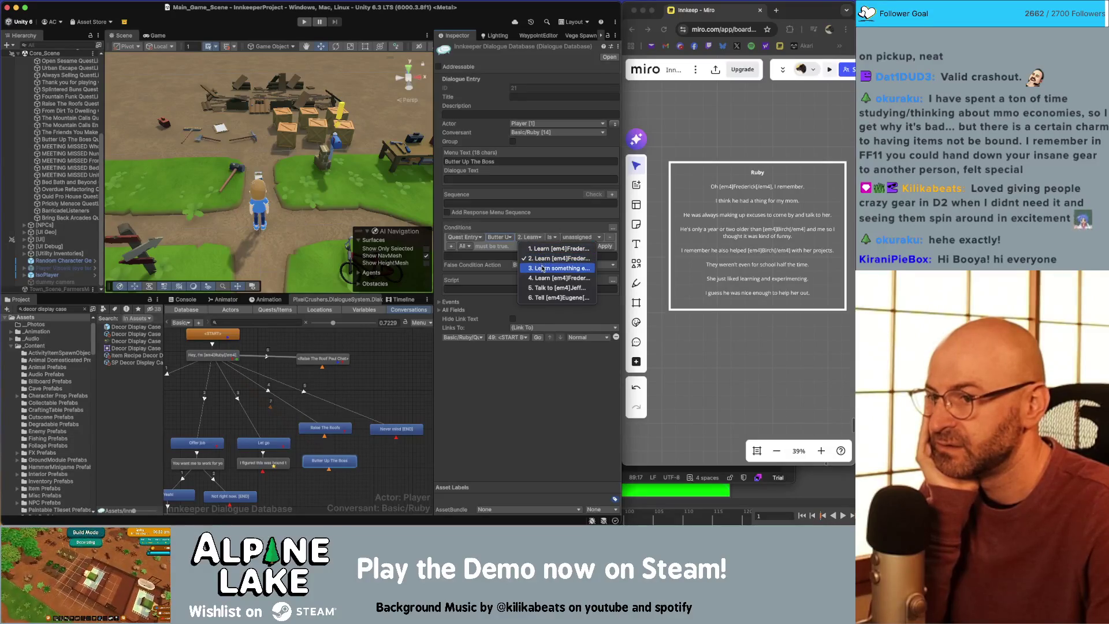
{"action": "left_click", "coordinate": [543, 268]}
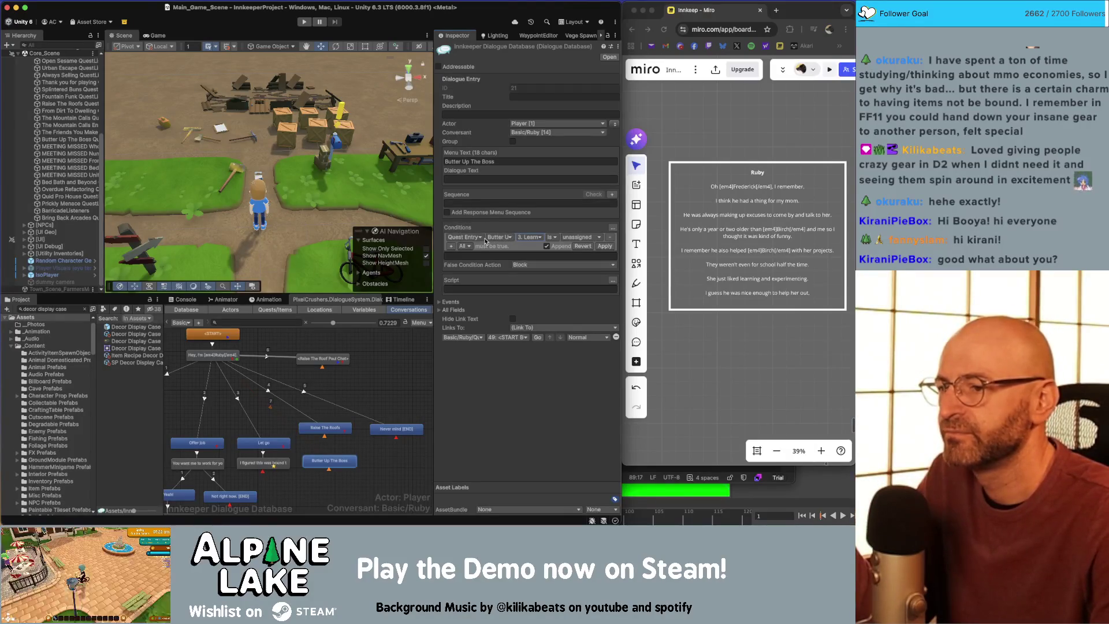
{"action": "left_click", "coordinate": [494, 237]}
{"action": "left_click", "coordinate": [479, 238]}
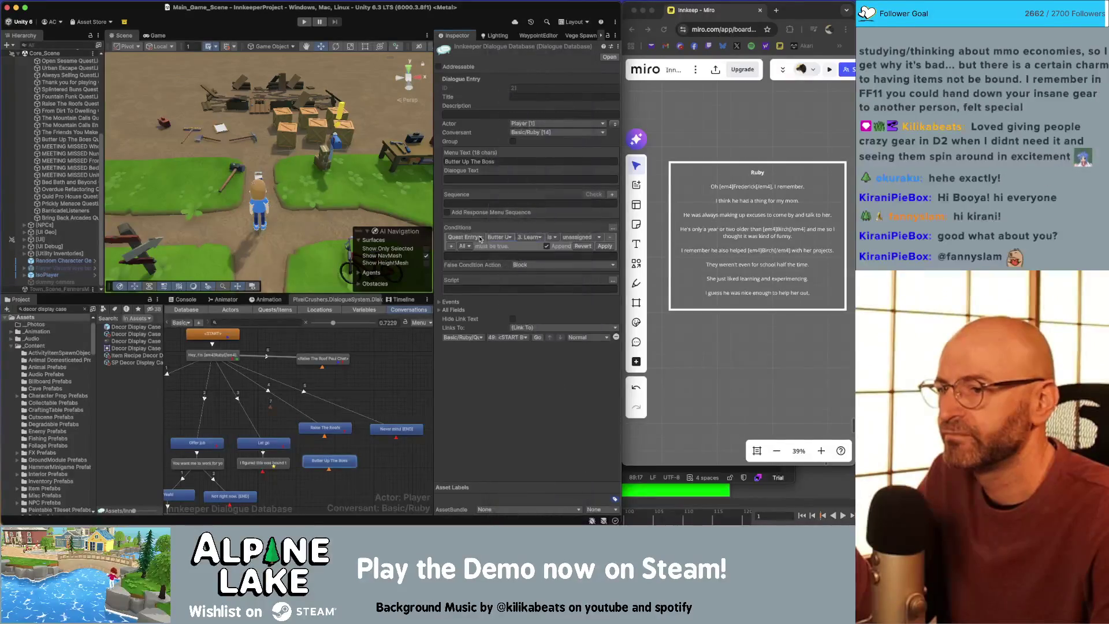
{"action": "left_click", "coordinate": [492, 238]}
{"action": "left_click", "coordinate": [467, 245]}
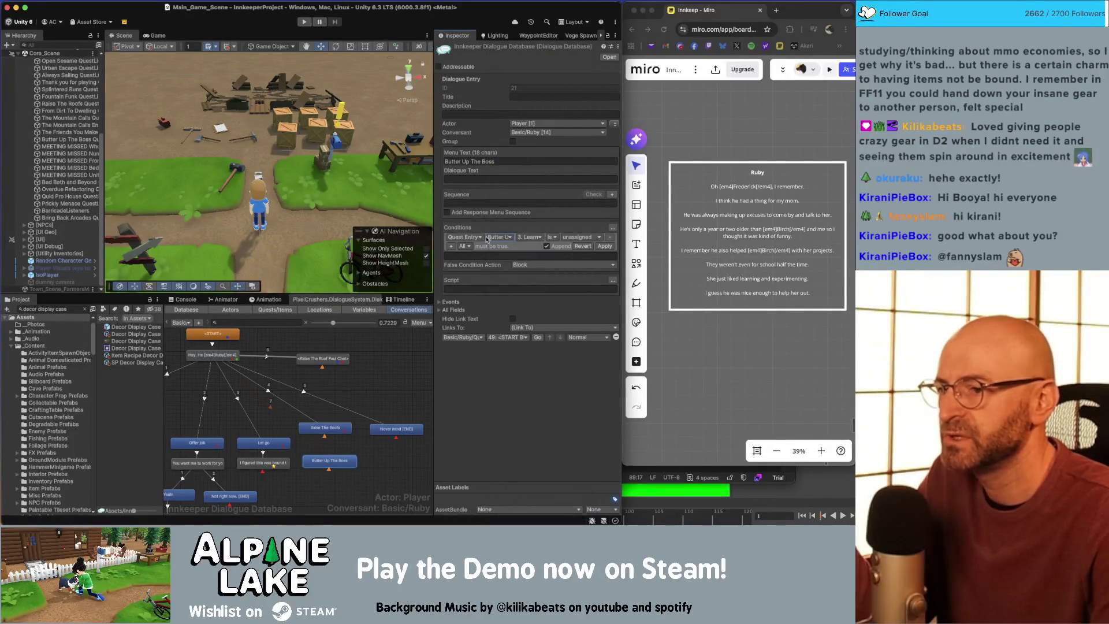
Step: Switch to a whole-quest check requiring Butter Up The Boss to be 'active' and apply it
{"action": "left_click", "coordinate": [465, 238]}
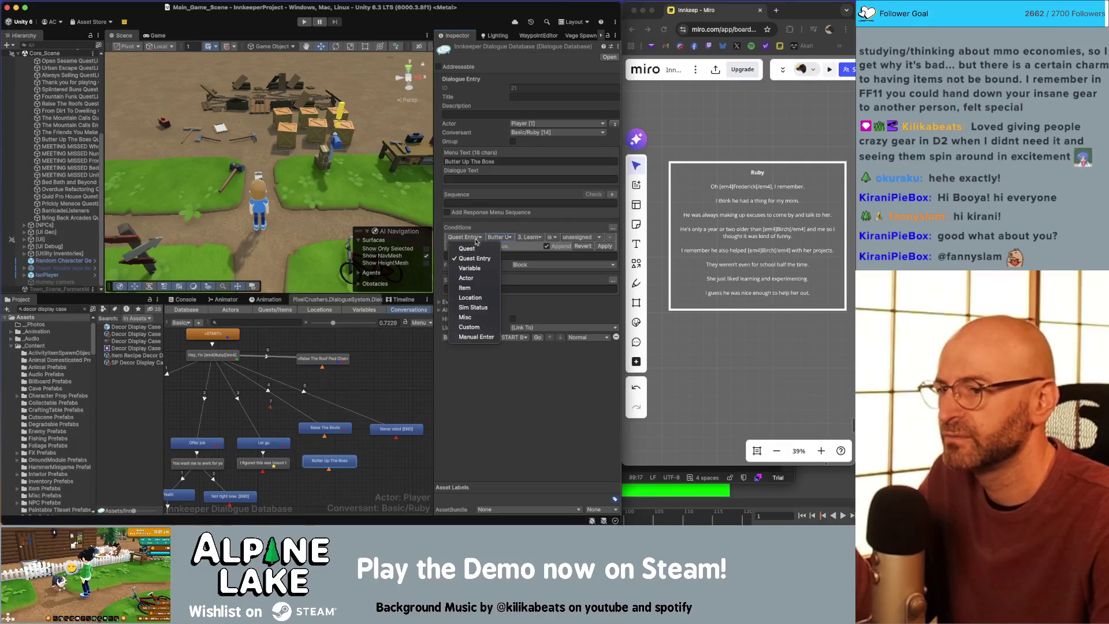
{"action": "left_click", "coordinate": [476, 249]}
{"action": "left_click", "coordinate": [508, 238]}
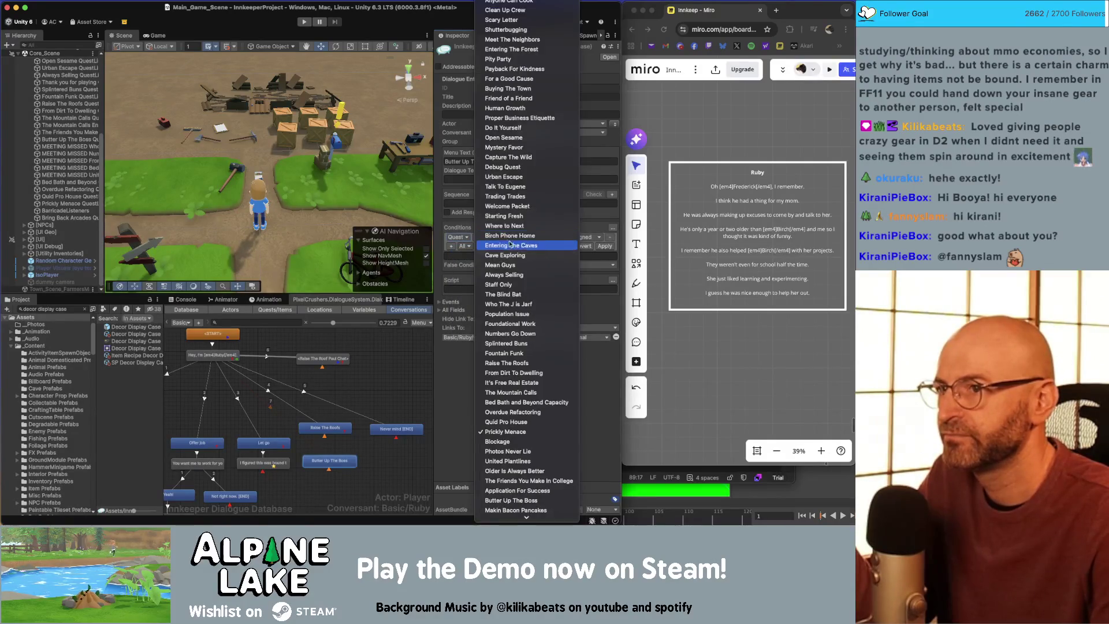
{"action": "scroll", "coordinate": [480, 487], "scroll_direction": "down", "scroll_amount": 1}
{"action": "left_click", "coordinate": [494, 487]}
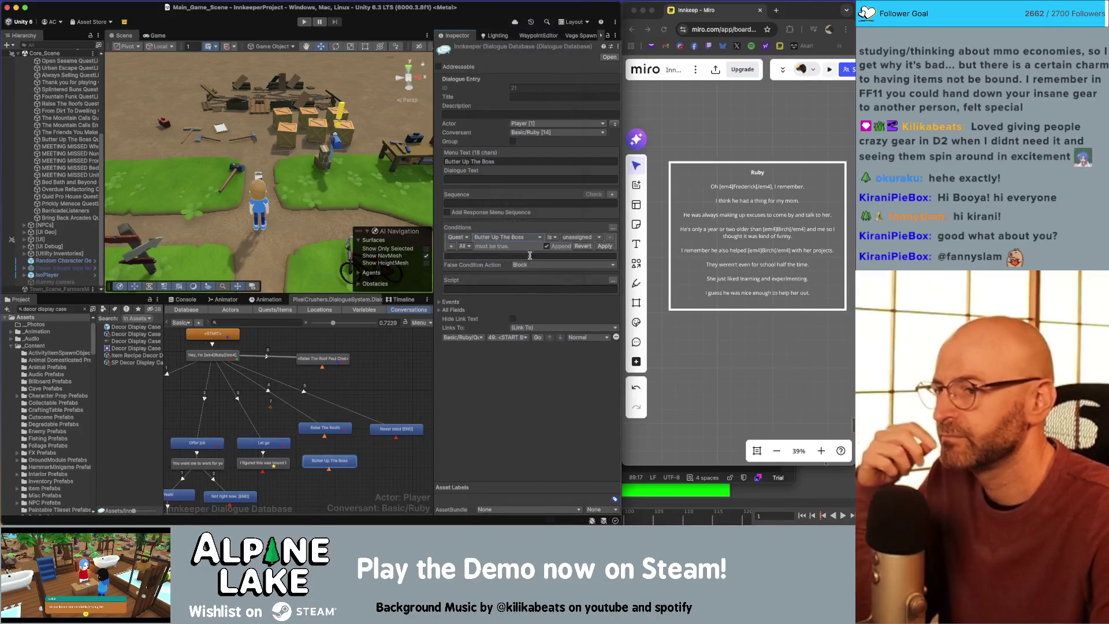
{"action": "left_click", "coordinate": [561, 237]}
{"action": "left_click", "coordinate": [575, 247]}
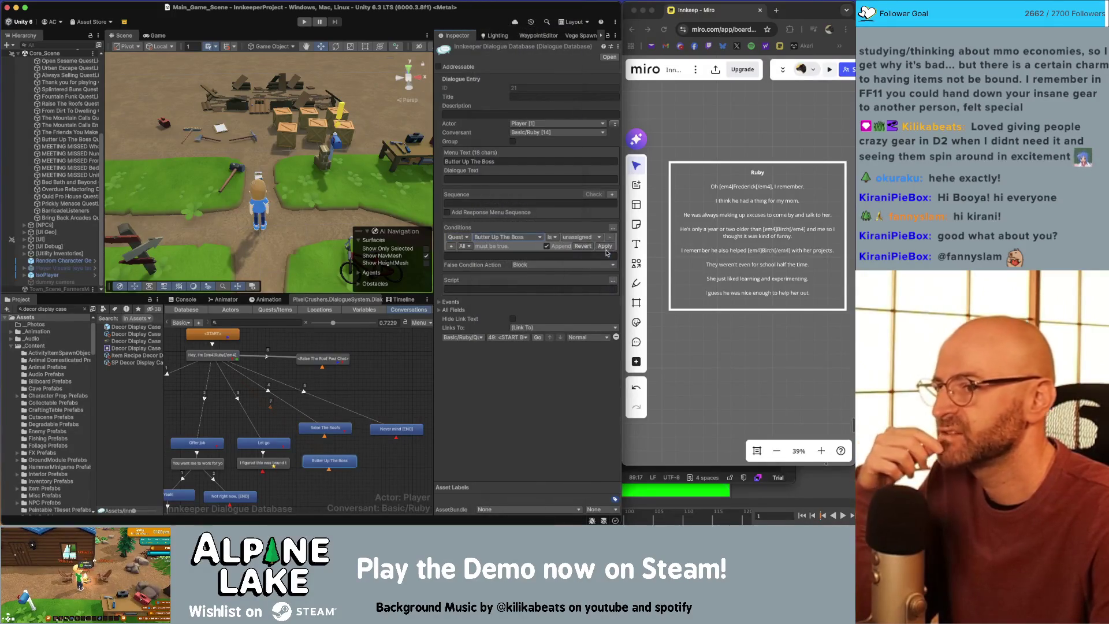
{"action": "left_click", "coordinate": [605, 247]}
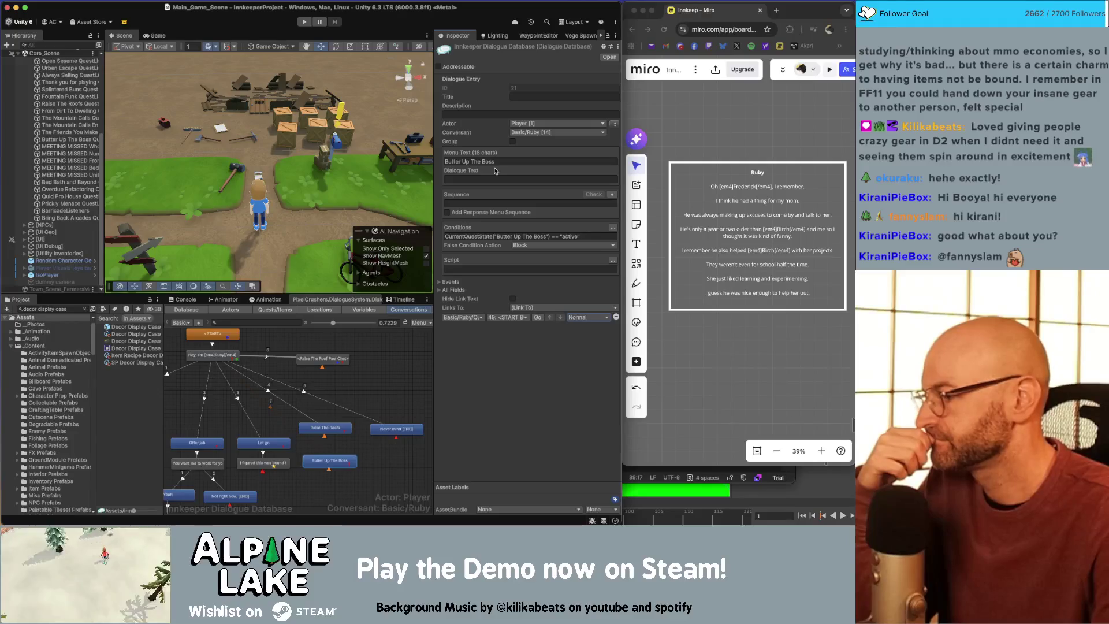
Step: Move the Raise The Roofs and Never mind nodes slightly lower, then deselect them
{"action": "mouse_move", "coordinate": [337, 432]}
{"action": "left_mouse_down"}
{"action": "mouse_move", "coordinate": [396, 433]}
{"action": "mouse_move", "coordinate": [339, 447]}
{"action": "left_mouse_up"}
{"action": "left_click", "coordinate": [335, 434], "text": "shift"}
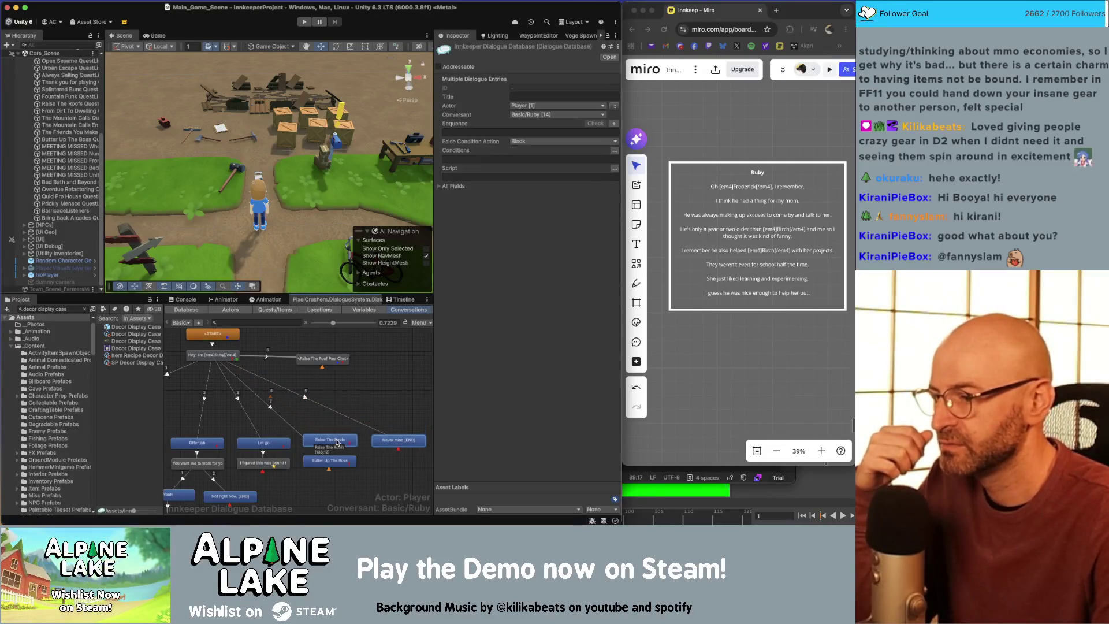
{"action": "left_click", "coordinate": [376, 399]}
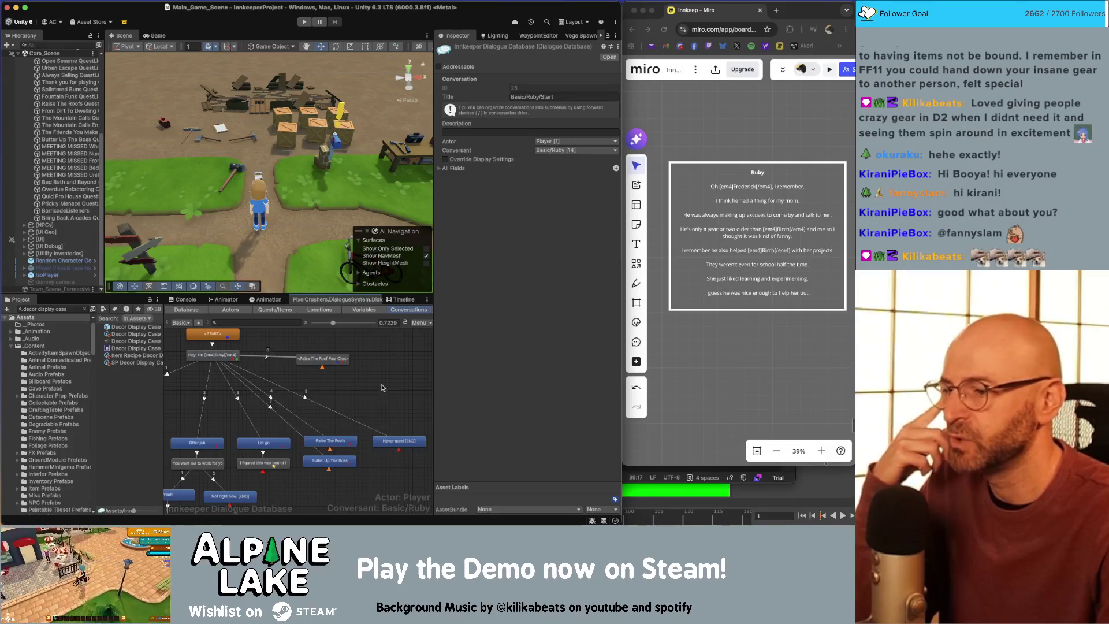
{"action": "scroll", "coordinate": [377, 391], "scroll_direction": "down", "scroll_amount": 2}
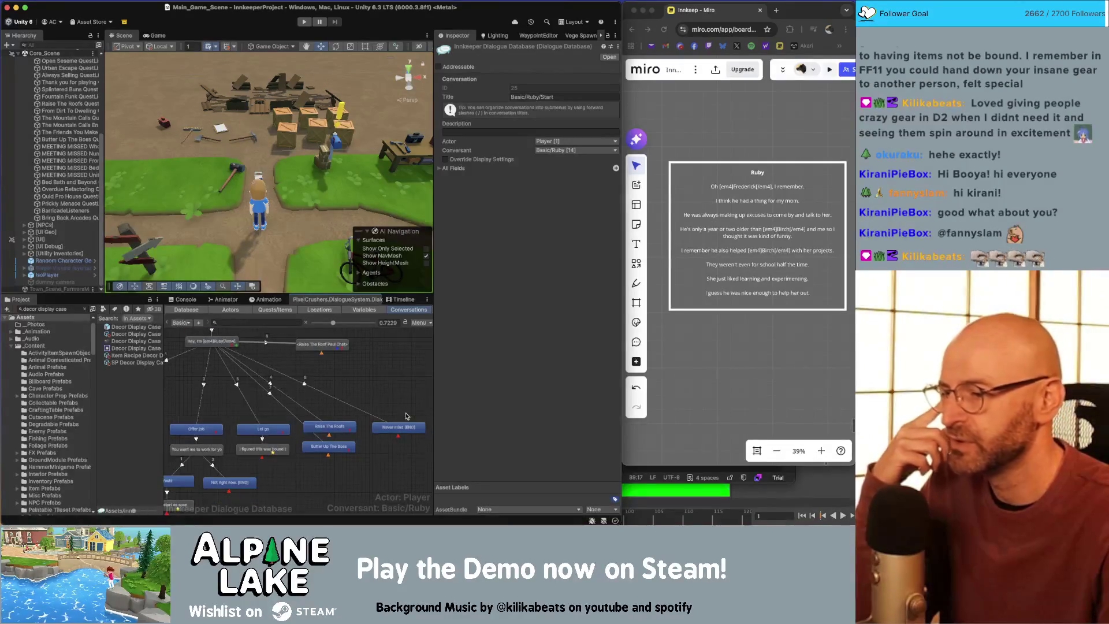
Step: Inspect the Raise The Roofs response's conditions
{"action": "left_click", "coordinate": [348, 429]}
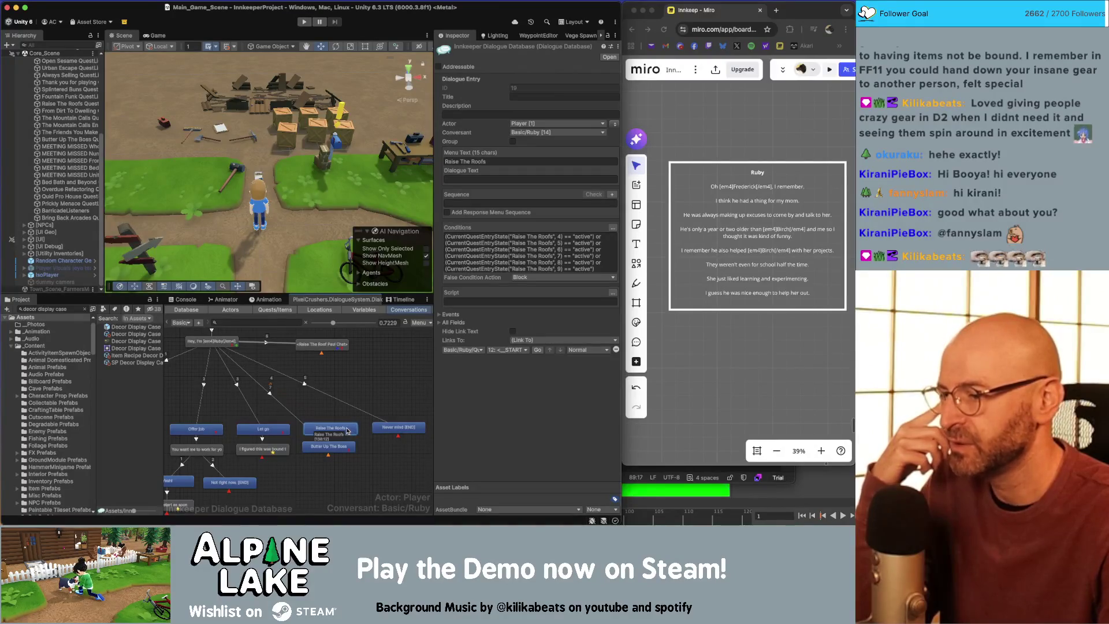
{"action": "left_click", "coordinate": [368, 444]}
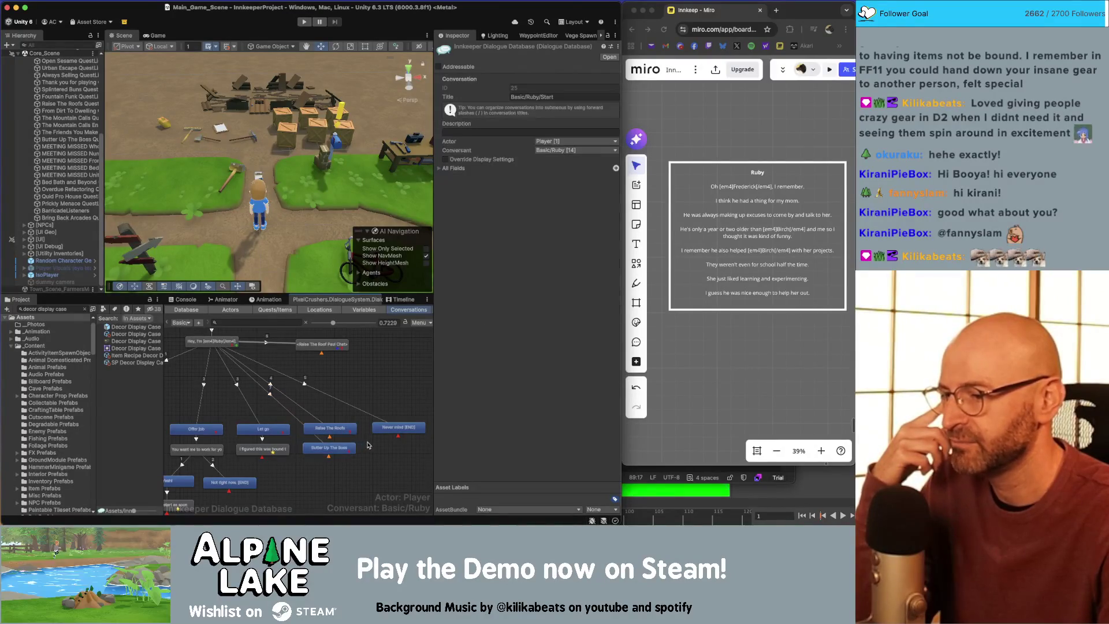
{"action": "left_click", "coordinate": [331, 428]}
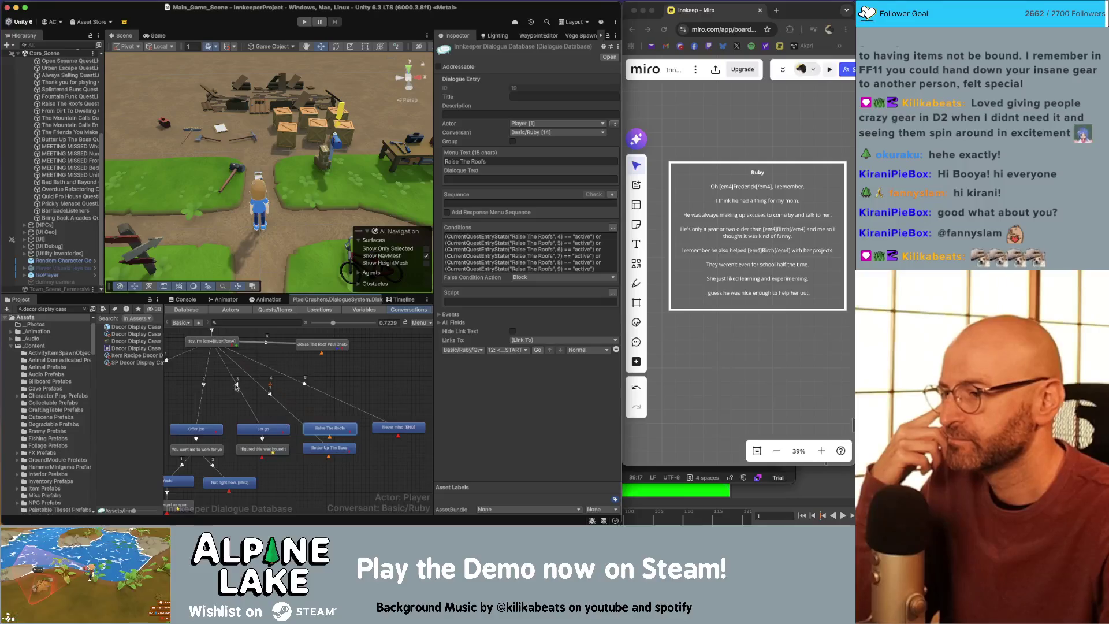
Step: Move Never mind two places down in Ruby's greeting links, below Butter Up The Boss
{"action": "left_click", "coordinate": [215, 345]}
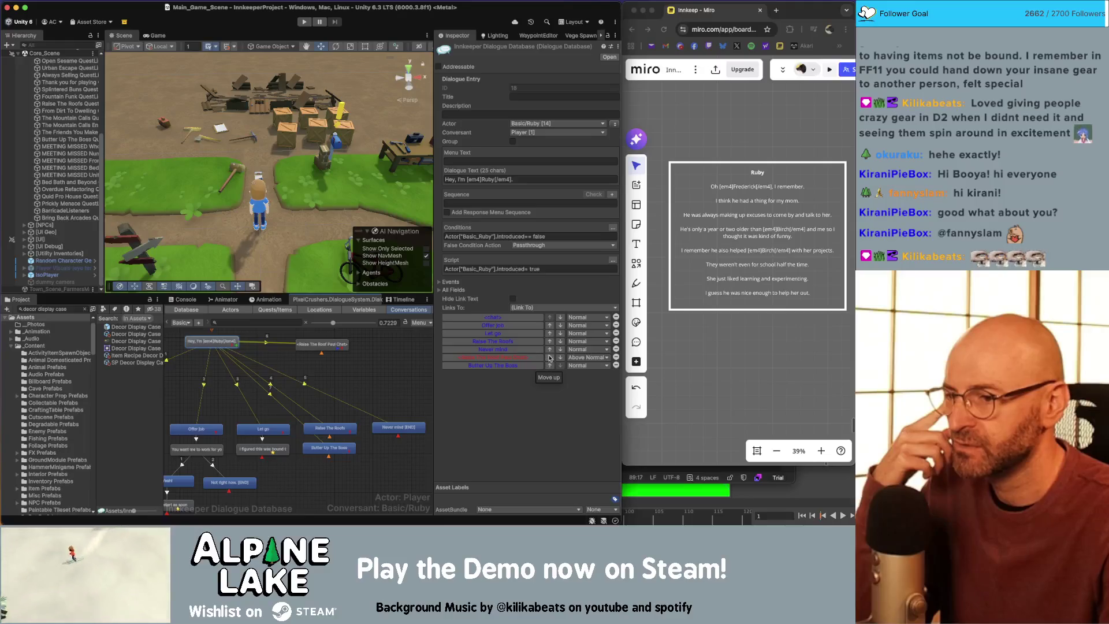
{"action": "left_click", "coordinate": [560, 350]}
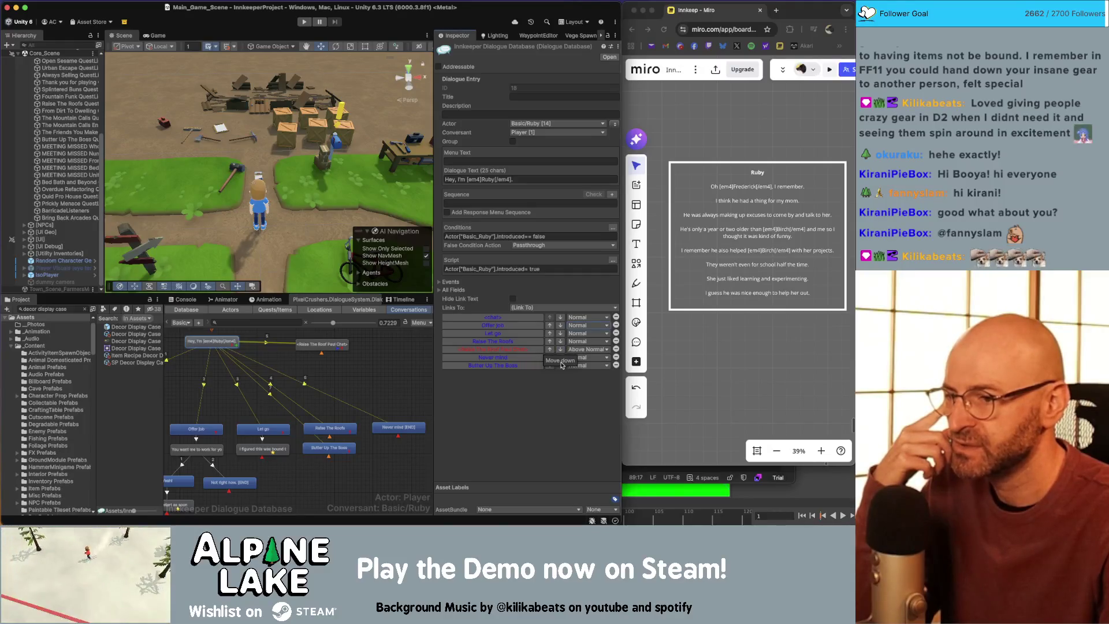
{"action": "left_click", "coordinate": [561, 358]}
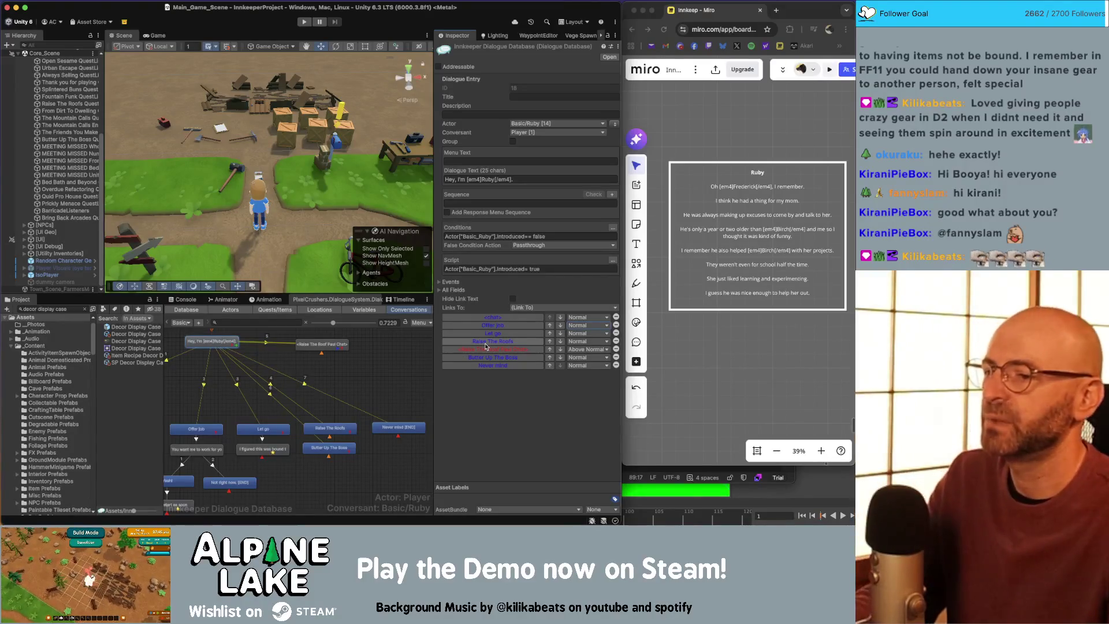
{"action": "left_click", "coordinate": [382, 383]}
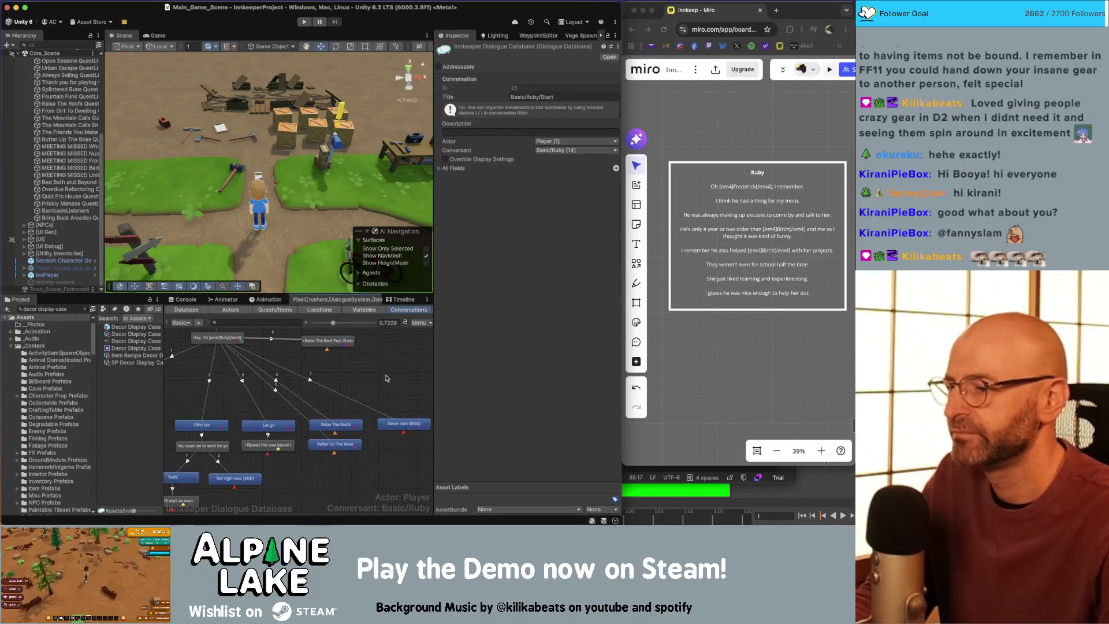
Step: Open Oriel's Start conversation via Basic > Oriel > Start in the conversation list
{"action": "left_click", "coordinate": [182, 322]}
{"action": "mouse_move", "coordinate": [195, 322]}
{"action": "mouse_move", "coordinate": [201, 298]}
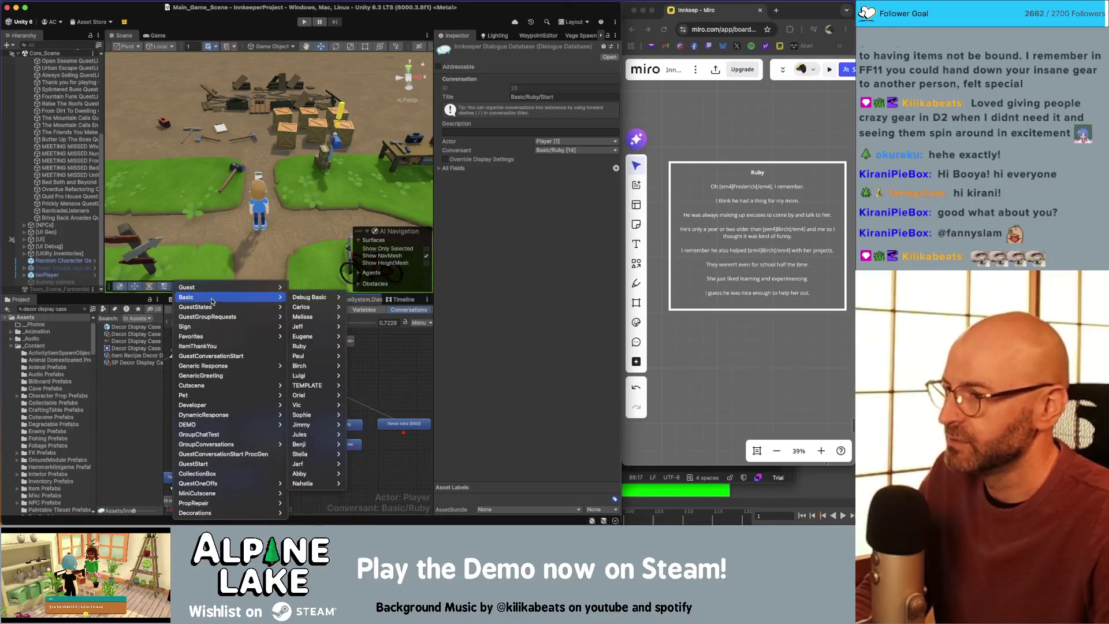
{"action": "mouse_move", "coordinate": [297, 326]}
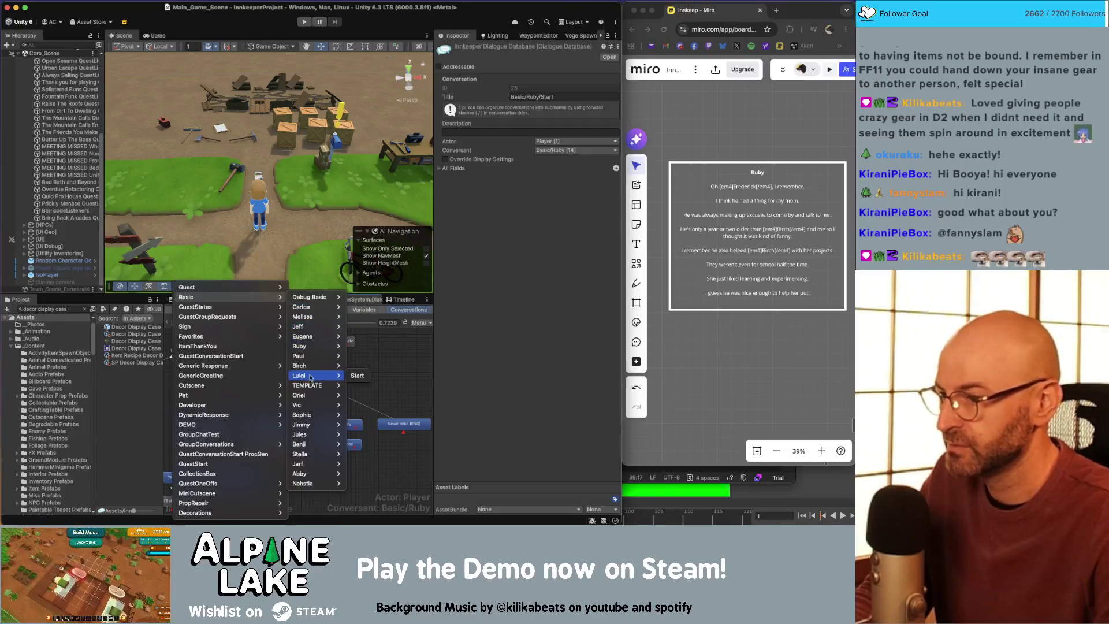
{"action": "mouse_move", "coordinate": [320, 381]}
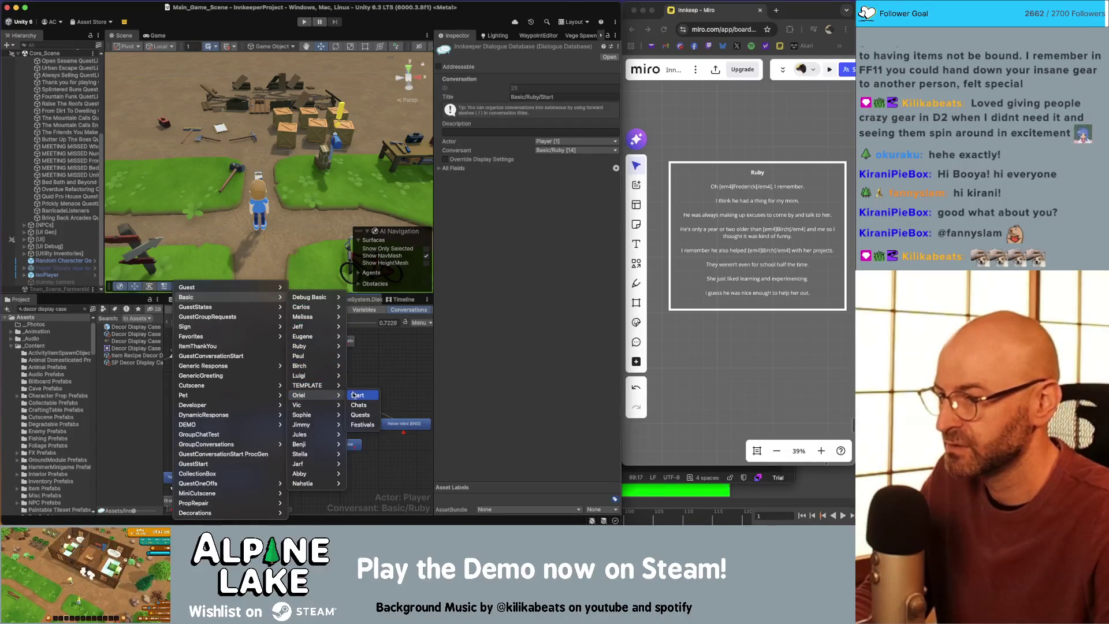
{"action": "left_click", "coordinate": [358, 396]}
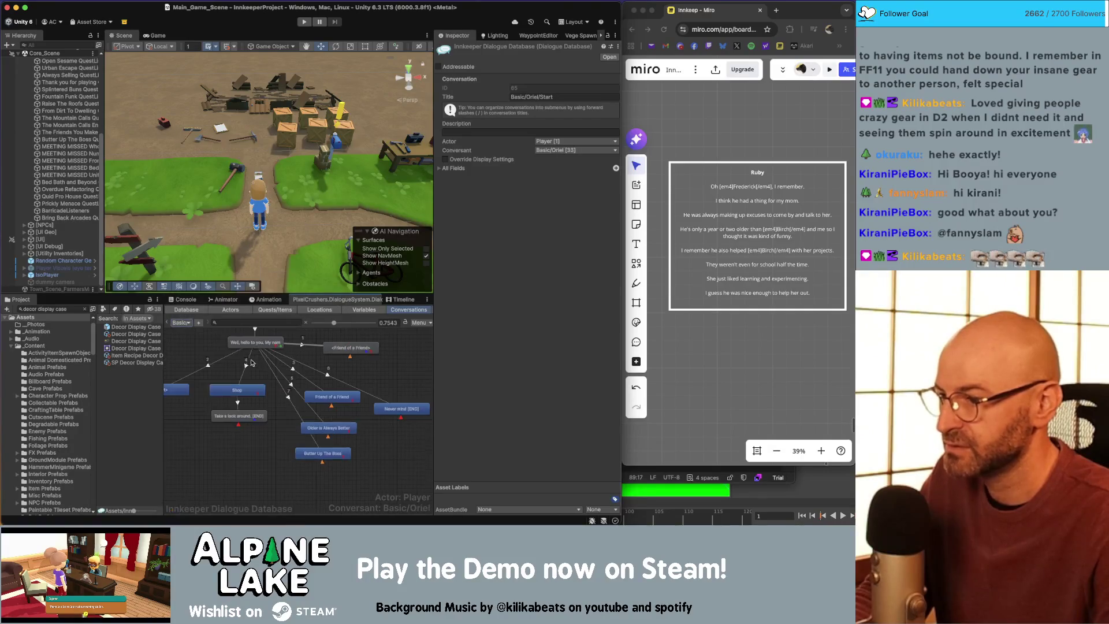
Step: Move Butter Up The Boss above Never mind, then pan the Miro board to Vic's card
{"action": "left_click", "coordinate": [550, 371]}
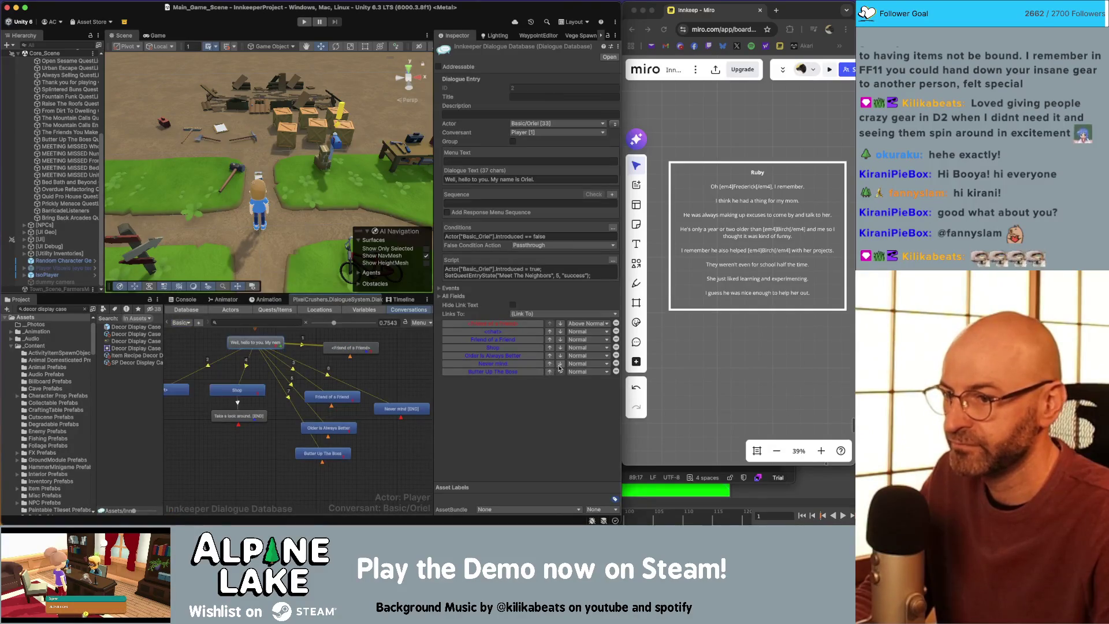
{"action": "left_click", "coordinate": [241, 443]}
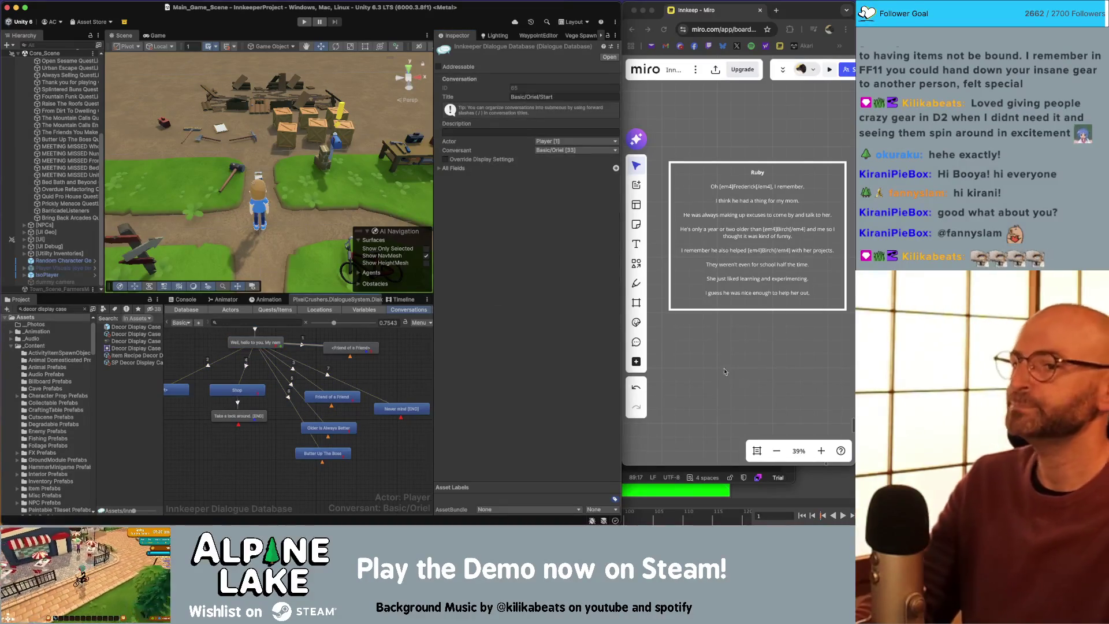
{"action": "left_click_drag", "start_coordinate": [758, 349], "coordinate": [686, 386]}
{"action": "scroll", "coordinate": [686, 386], "scroll_direction": "right", "scroll_amount": 5}
{"action": "scroll", "coordinate": [736, 276], "scroll_direction": "up", "scroll_amount": 3}
{"action": "scroll", "coordinate": [735, 276], "scroll_direction": "down", "scroll_amount": 3}
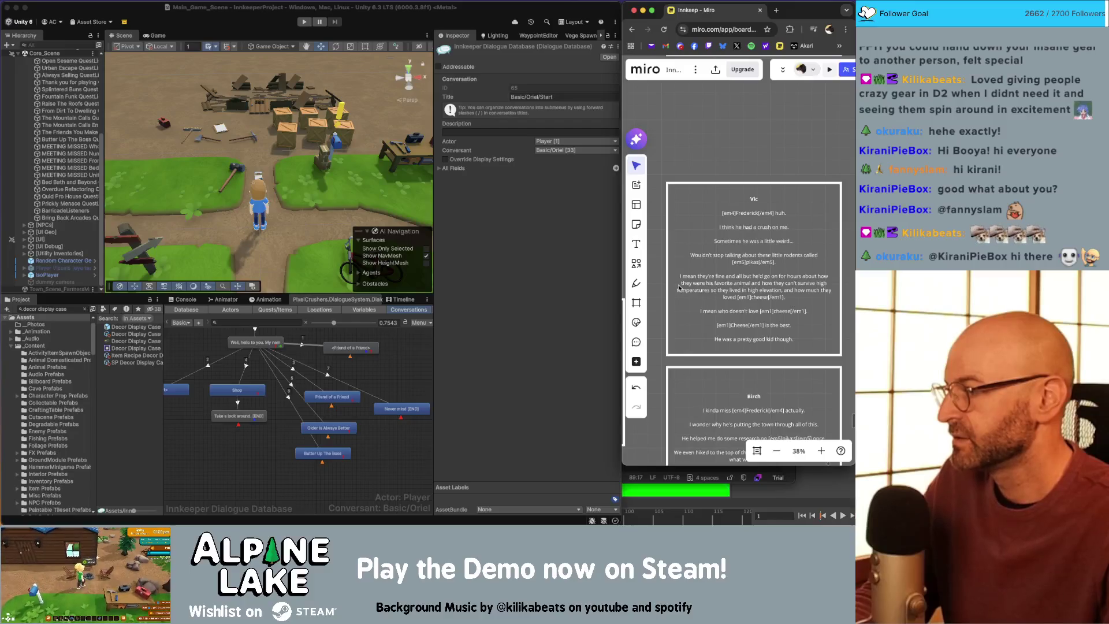
{"action": "left_click", "coordinate": [194, 338]}
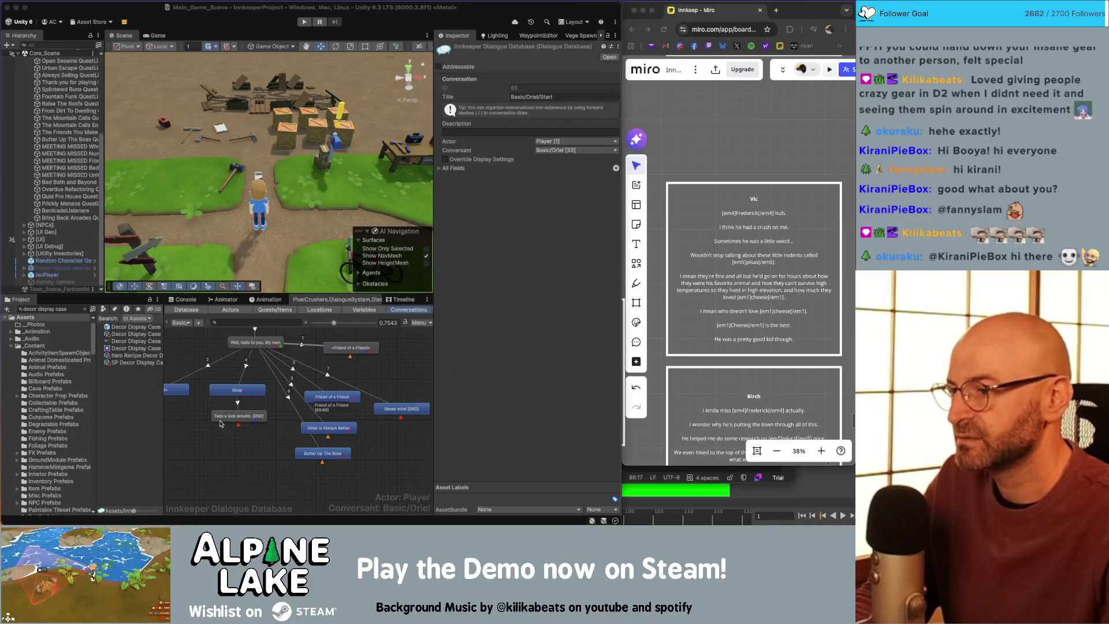
{"action": "left_click", "coordinate": [180, 323]}
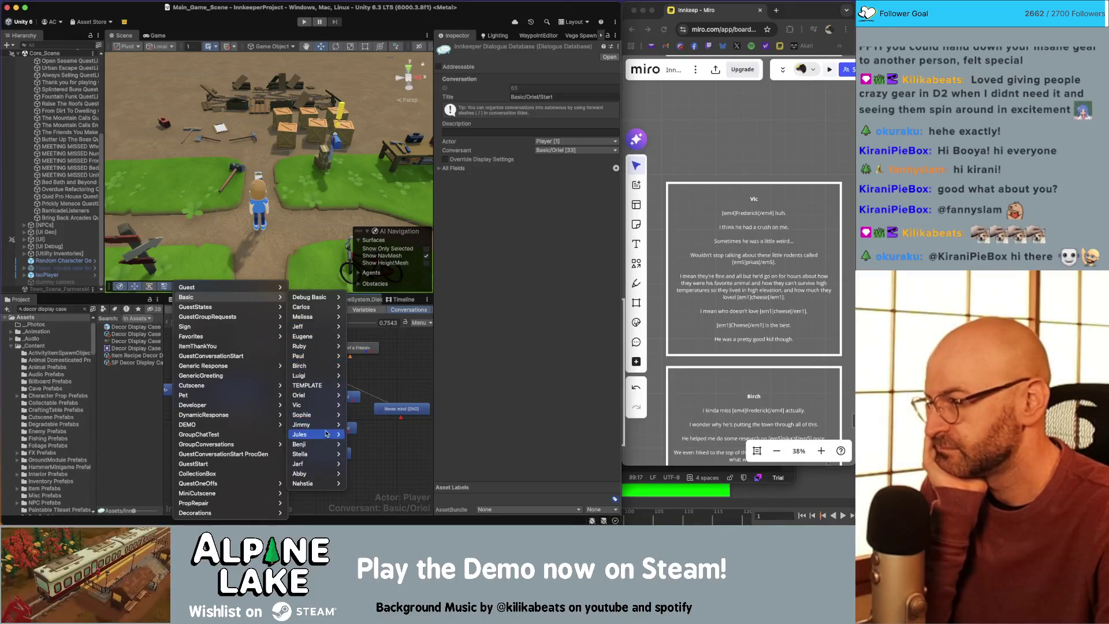
{"action": "mouse_move", "coordinate": [326, 405]}
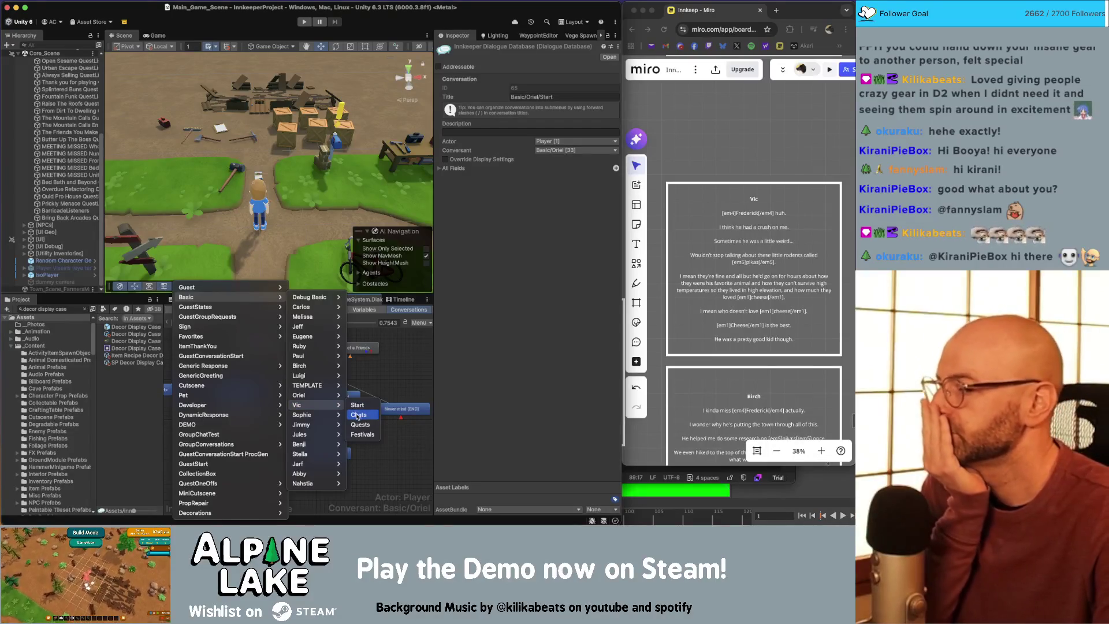
{"action": "left_click", "coordinate": [357, 425]}
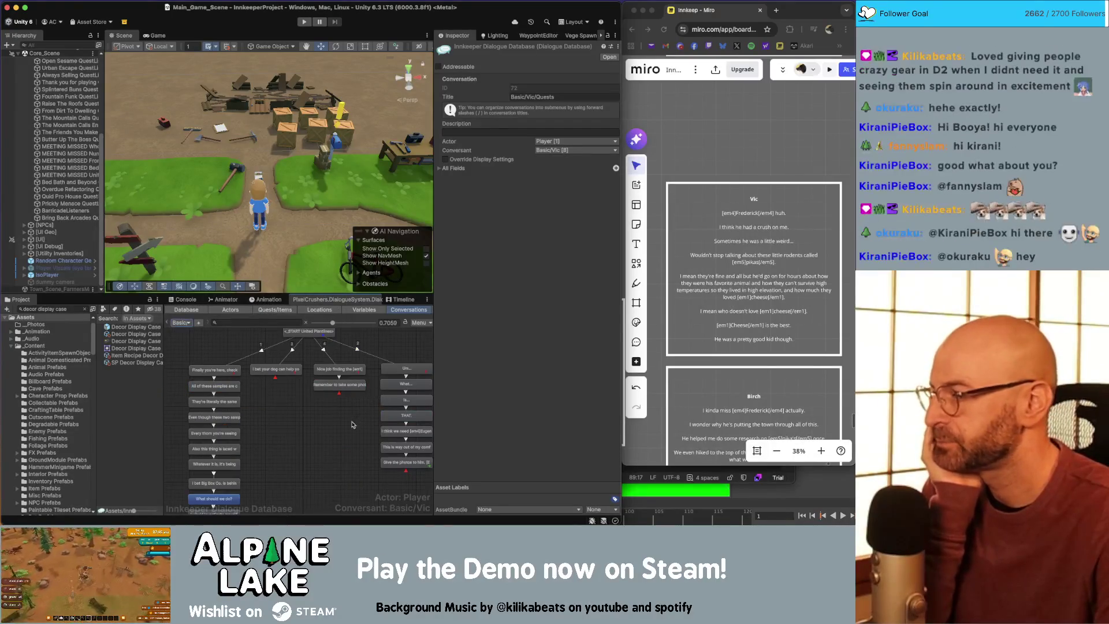
{"action": "scroll", "coordinate": [251, 452], "scroll_direction": "down", "scroll_amount": 4}
{"action": "scroll", "coordinate": [250, 452], "scroll_direction": "down", "scroll_amount": 5}
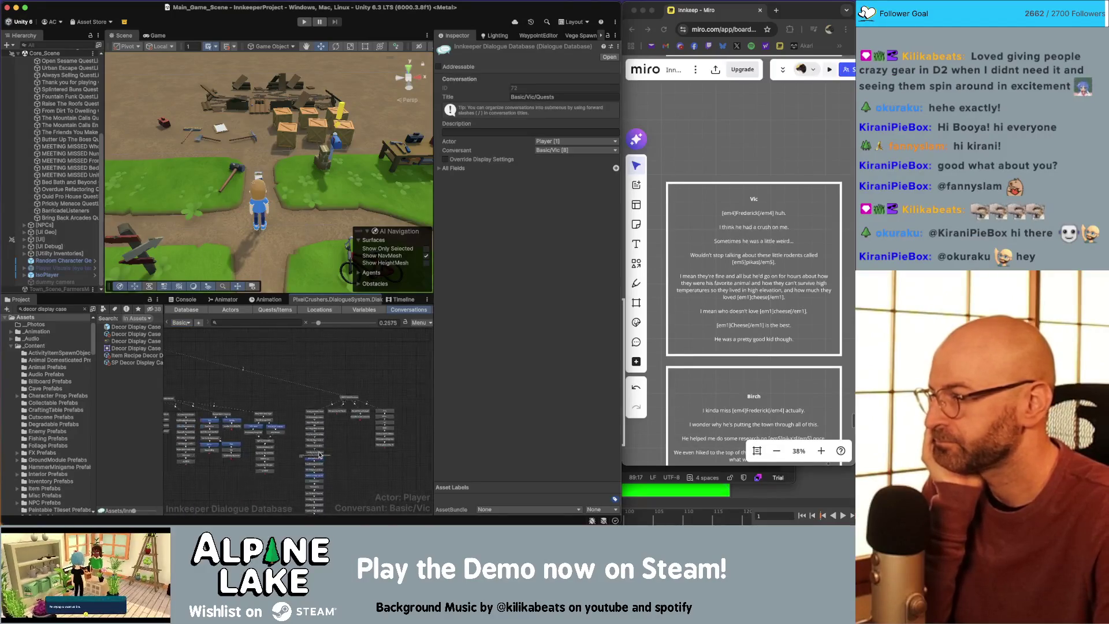
{"action": "scroll", "coordinate": [284, 366], "scroll_direction": "up", "scroll_amount": 4}
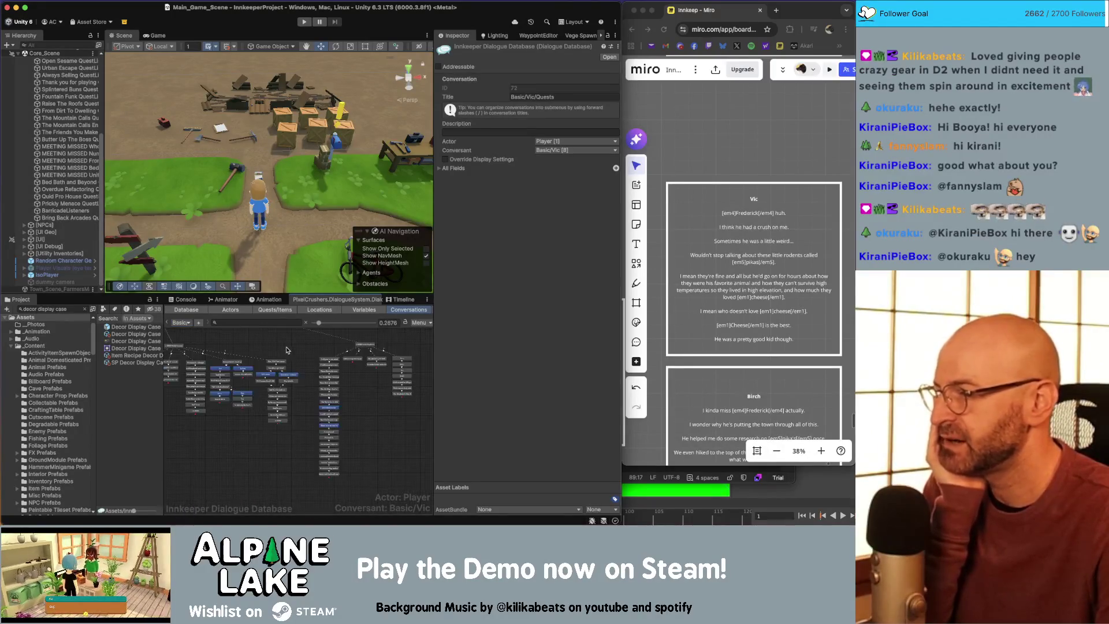
{"action": "mouse_move", "coordinate": [211, 345]}
{"action": "left_mouse_down"}
{"action": "mouse_move", "coordinate": [237, 344]}
{"action": "mouse_move", "coordinate": [230, 386]}
{"action": "left_mouse_up"}
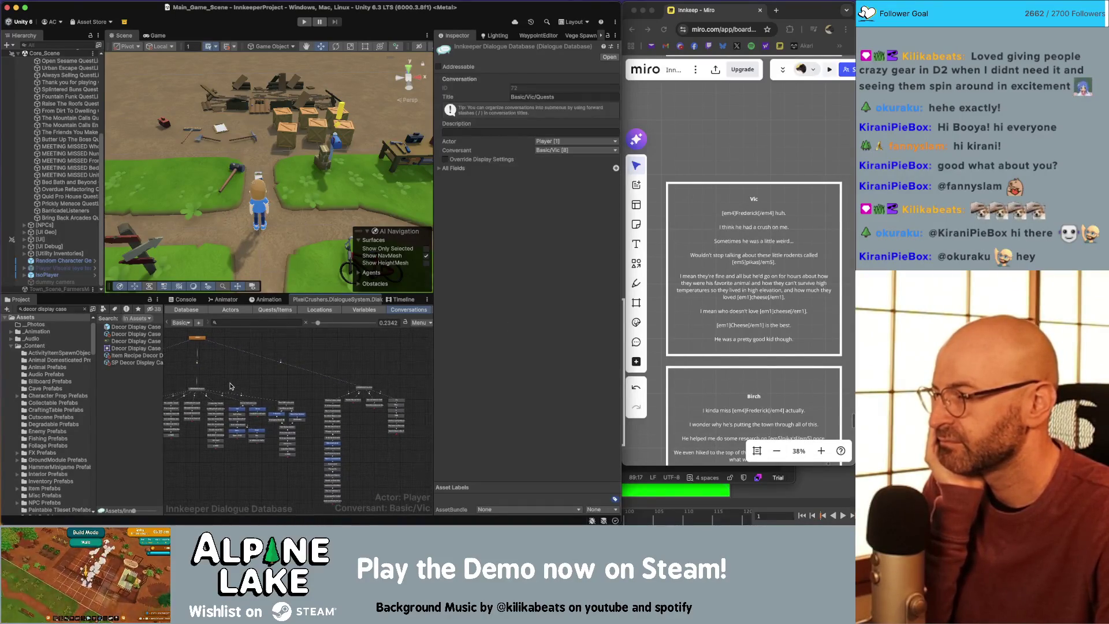
{"action": "right_click", "coordinate": [197, 344]}
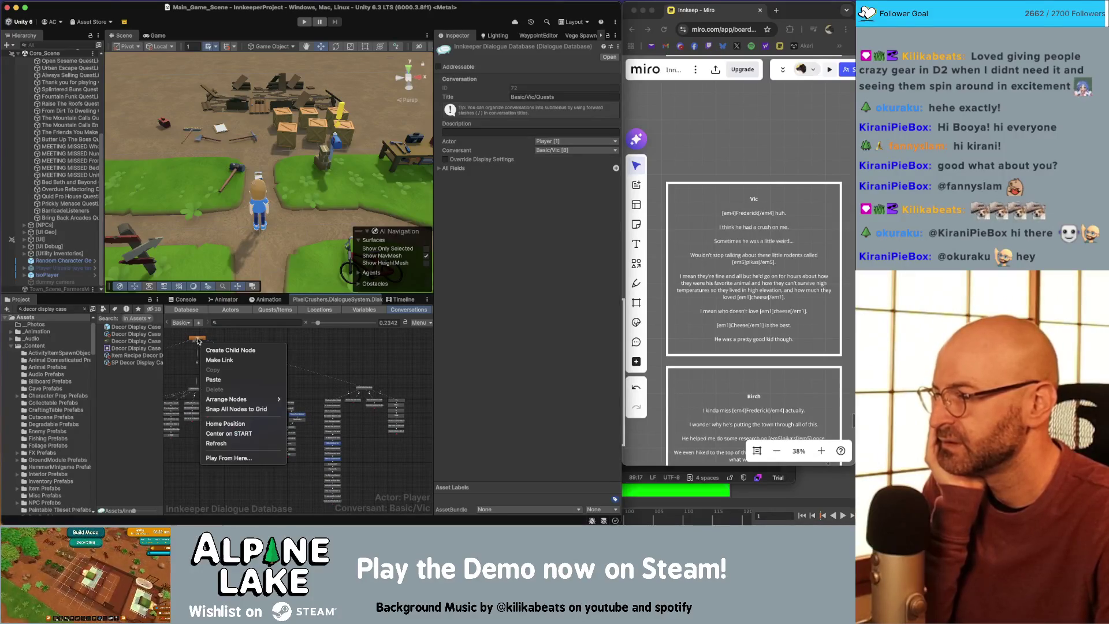
{"action": "left_click", "coordinate": [229, 360]}
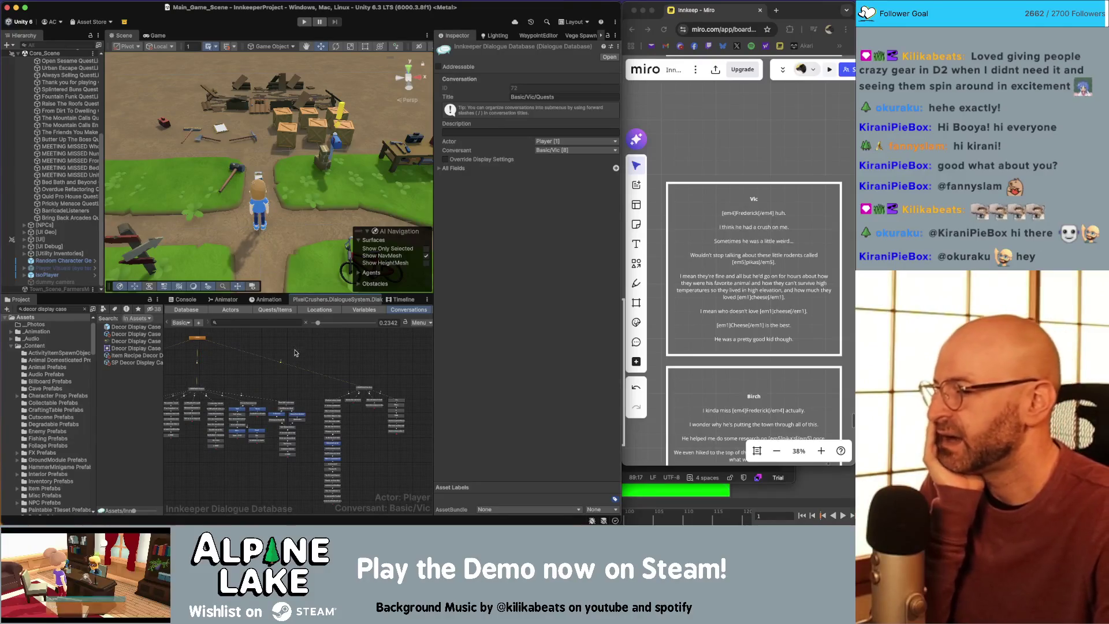
{"action": "left_click_drag", "start_coordinate": [243, 376], "coordinate": [270, 374]}
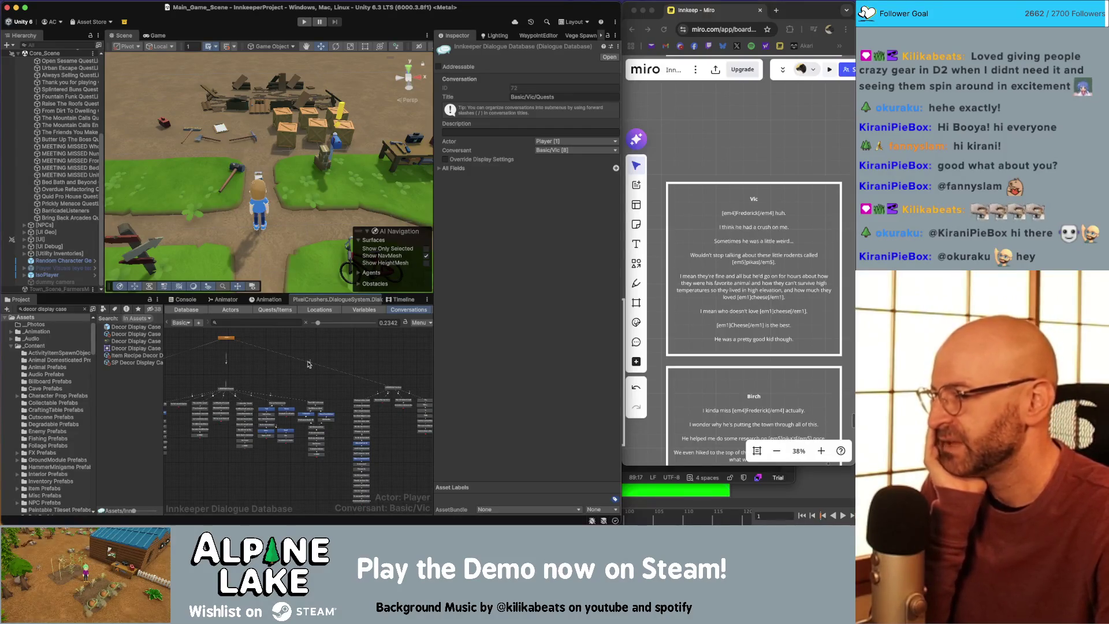
{"action": "scroll", "coordinate": [309, 364], "scroll_direction": "down", "scroll_amount": 5}
{"action": "mouse_move", "coordinate": [172, 429]}
{"action": "left_mouse_down"}
{"action": "mouse_move", "coordinate": [212, 375]}
{"action": "mouse_move", "coordinate": [253, 399]}
{"action": "mouse_move", "coordinate": [234, 435]}
{"action": "left_mouse_up"}
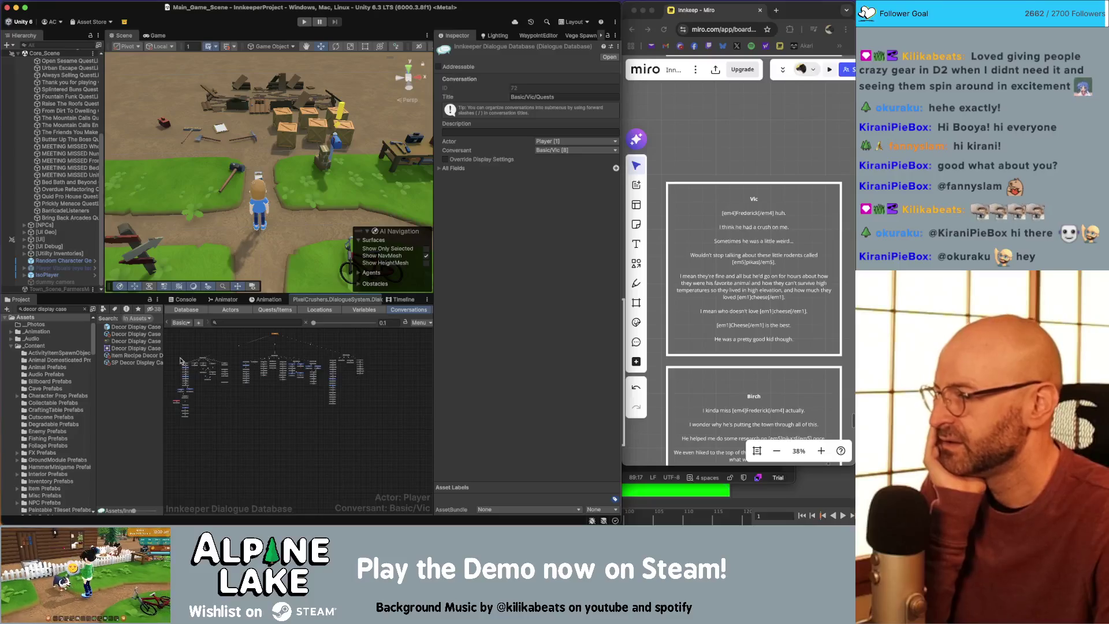
{"action": "mouse_move", "coordinate": [172, 349]}
{"action": "left_mouse_down"}
{"action": "mouse_move", "coordinate": [381, 472]}
{"action": "mouse_move", "coordinate": [288, 430]}
{"action": "mouse_move", "coordinate": [365, 449]}
{"action": "mouse_move", "coordinate": [197, 353]}
{"action": "left_mouse_up"}
{"action": "scroll", "coordinate": [203, 407], "scroll_direction": "up", "scroll_amount": 2}
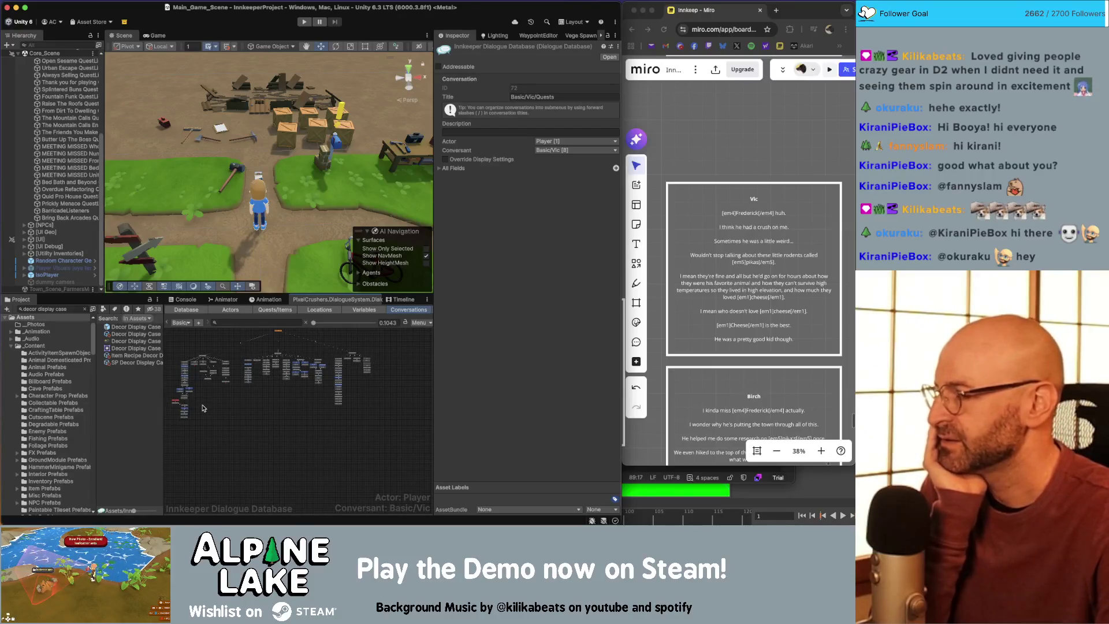
{"action": "scroll", "coordinate": [203, 408], "scroll_direction": "up", "scroll_amount": 1}
{"action": "scroll", "coordinate": [207, 411], "scroll_direction": "up", "scroll_amount": 1}
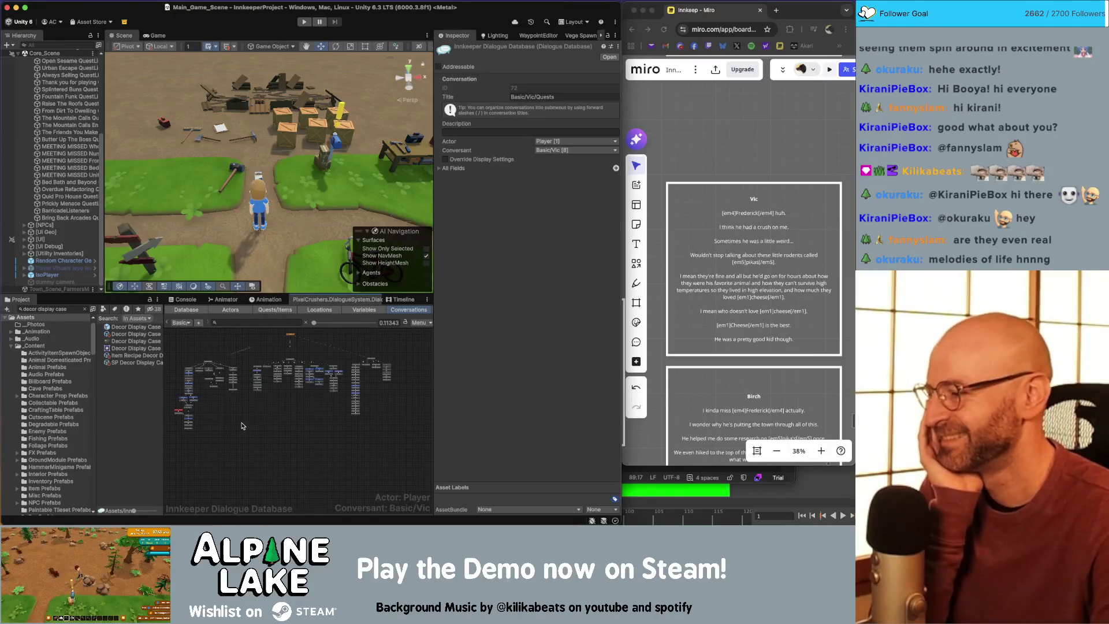
{"action": "scroll", "coordinate": [252, 424], "scroll_direction": "right", "scroll_amount": 5}
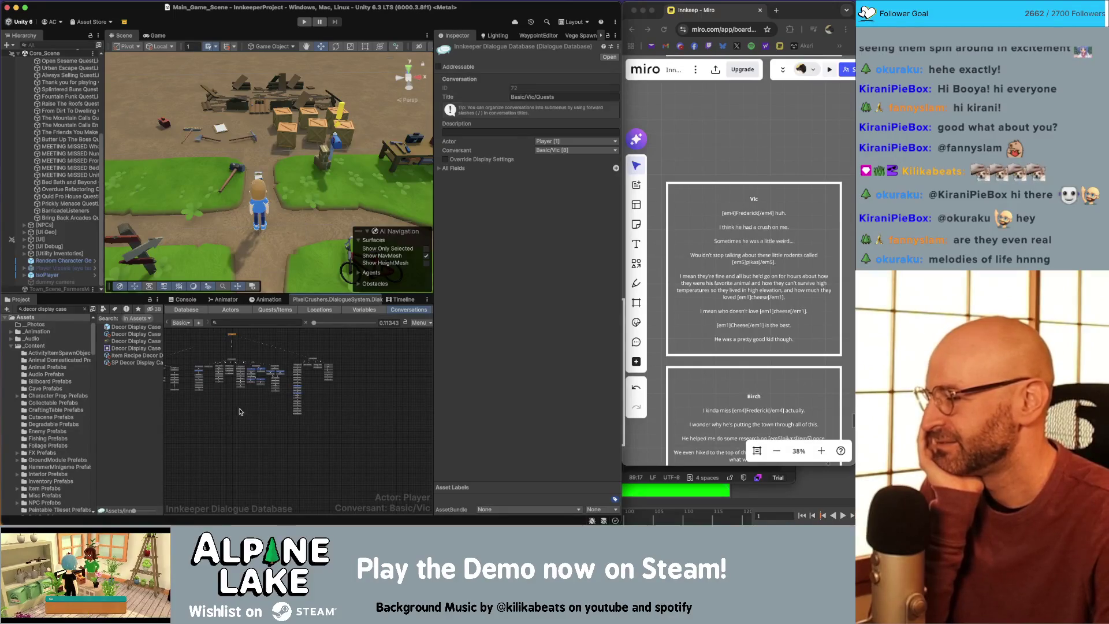
{"action": "scroll", "coordinate": [349, 373], "scroll_direction": "up", "scroll_amount": 3}
{"action": "scroll", "coordinate": [349, 373], "scroll_direction": "up", "scroll_amount": 5}
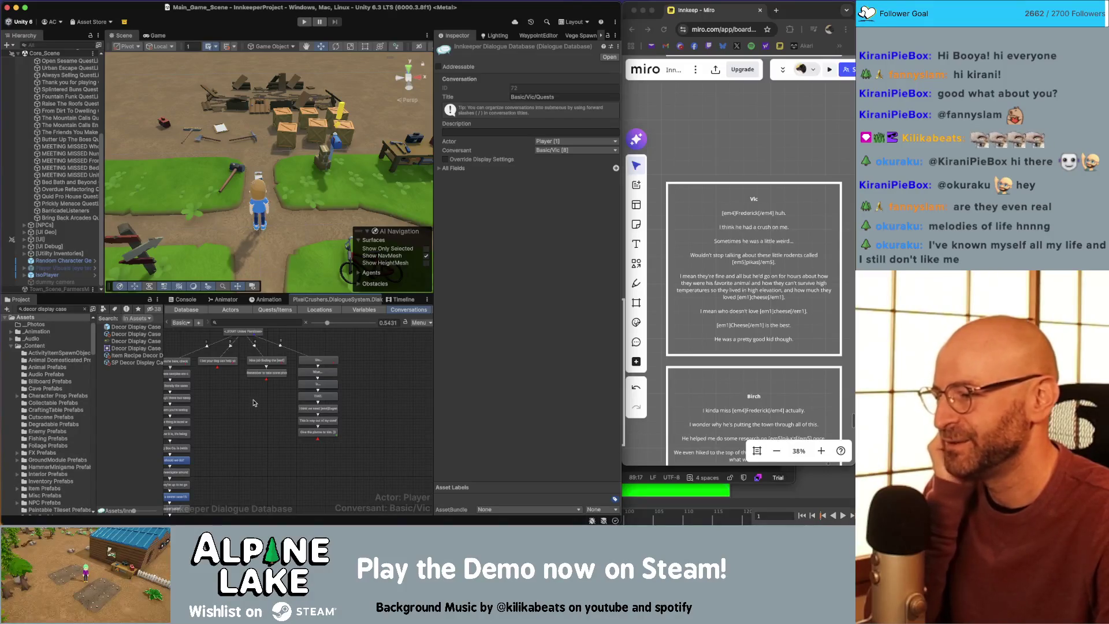
{"action": "left_click_drag", "start_coordinate": [258, 403], "coordinate": [259, 422]}
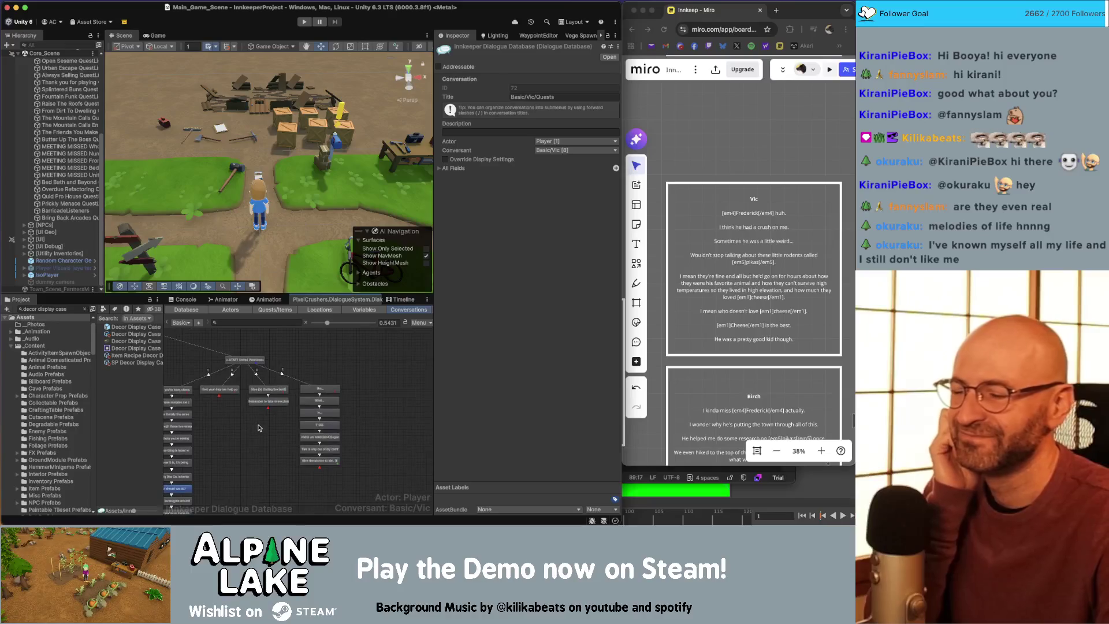
{"action": "scroll", "coordinate": [293, 389], "scroll_direction": "down", "scroll_amount": 2}
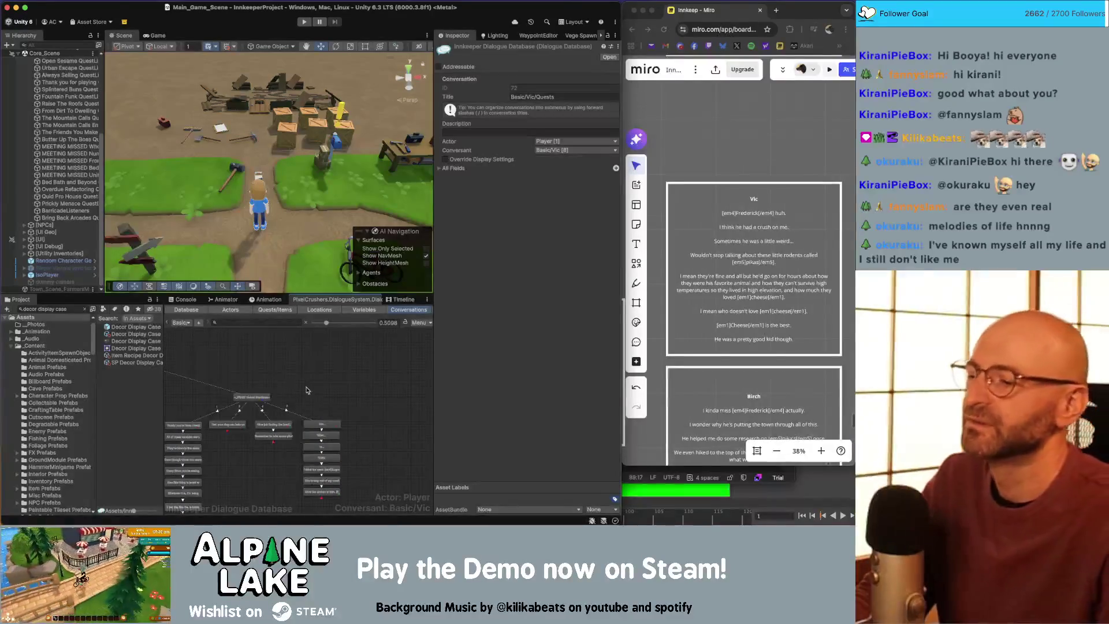
{"action": "scroll", "coordinate": [346, 384], "scroll_direction": "down", "scroll_amount": 3}
{"action": "scroll", "coordinate": [345, 384], "scroll_direction": "down", "scroll_amount": 5}
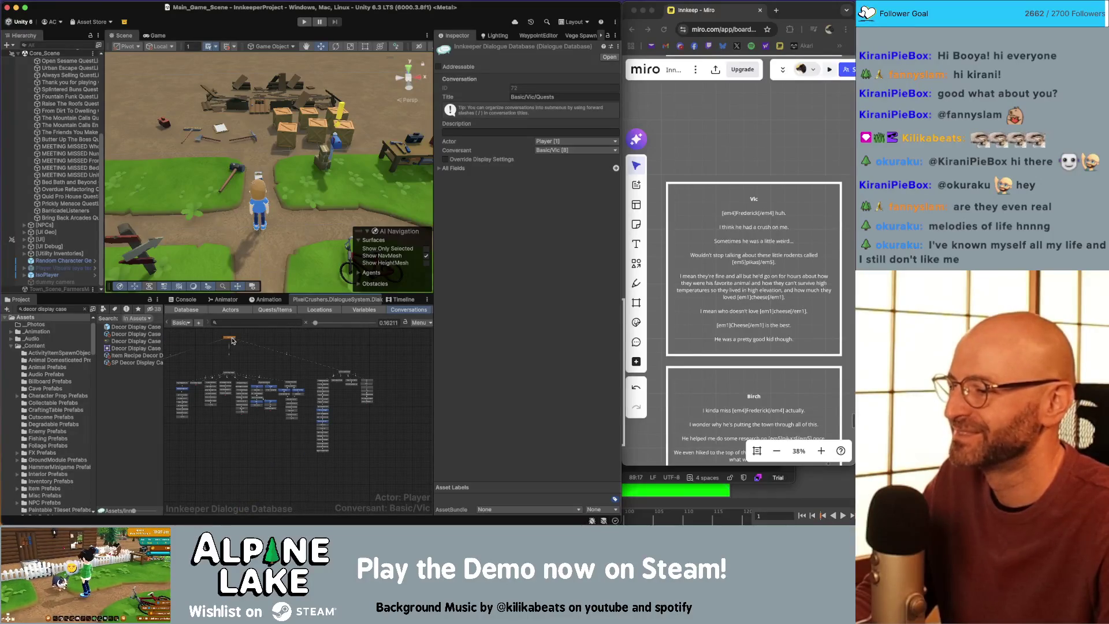
{"action": "right_click", "coordinate": [232, 339]}
{"action": "left_click", "coordinate": [235, 351]}
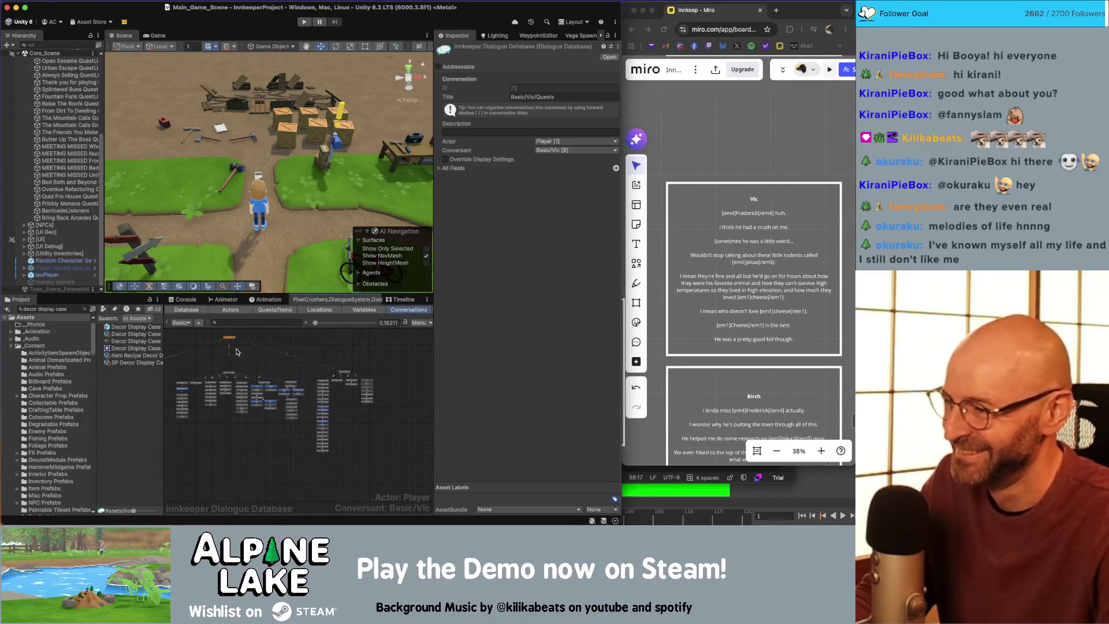
{"action": "scroll", "coordinate": [233, 344], "scroll_direction": "up", "scroll_amount": 1}
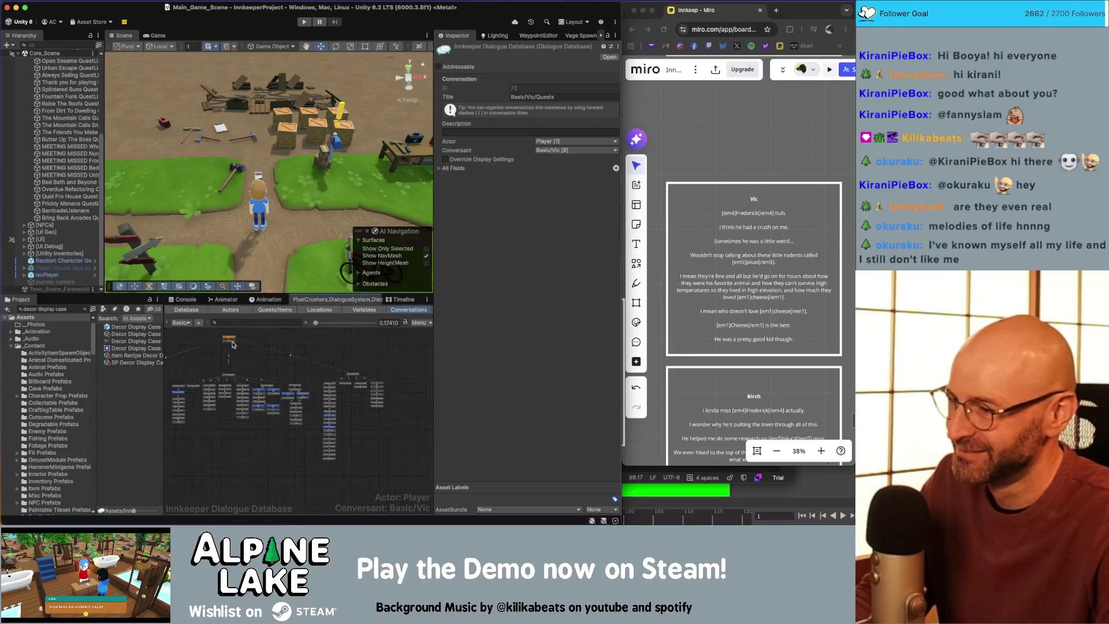
{"action": "scroll", "coordinate": [232, 344], "scroll_direction": "up", "scroll_amount": 5}
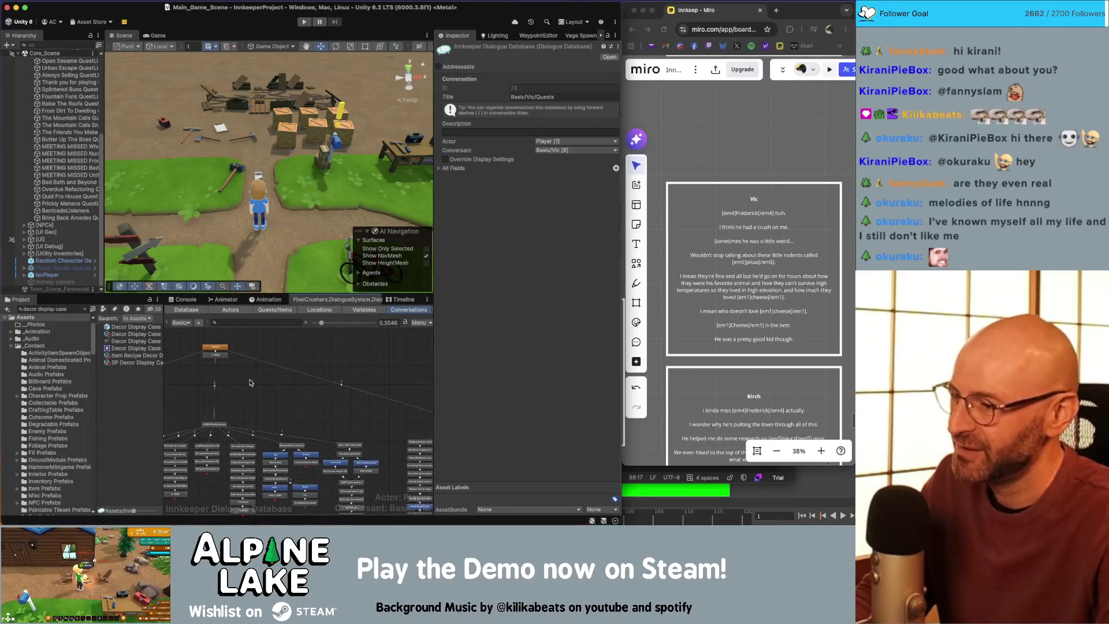
Step: Drag the spare entry below START off to the right and pan the graph
{"action": "left_click_drag", "start_coordinate": [218, 354], "coordinate": [397, 369]}
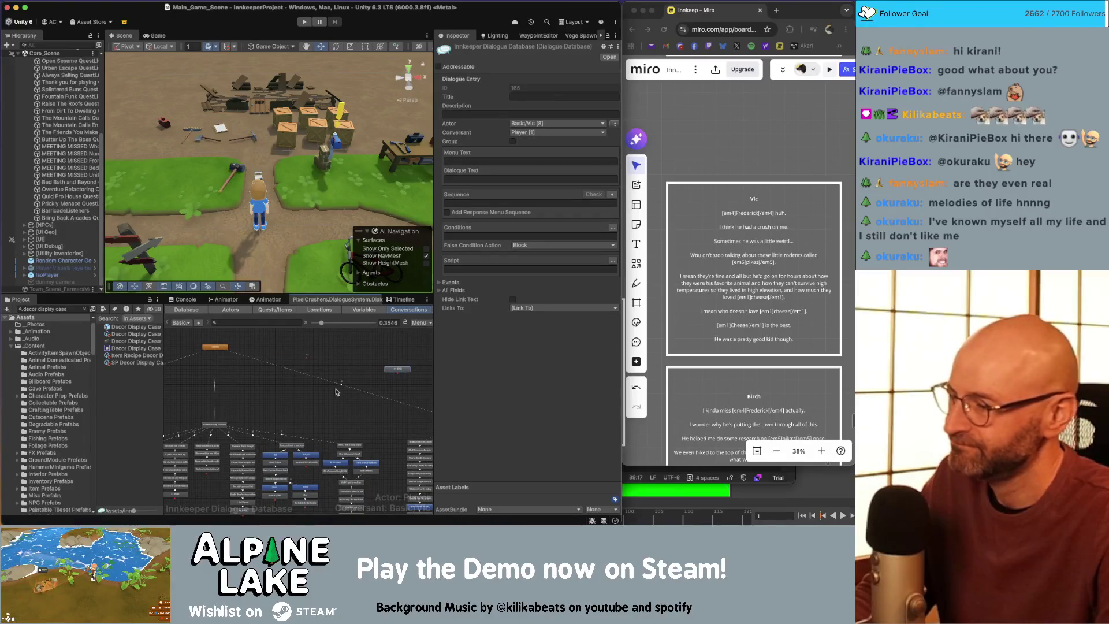
{"action": "mouse_move", "coordinate": [371, 412]}
{"action": "left_mouse_down"}
{"action": "mouse_move", "coordinate": [245, 388]}
{"action": "mouse_move", "coordinate": [437, 416]}
{"action": "mouse_move", "coordinate": [457, 436]}
{"action": "mouse_move", "coordinate": [345, 412]}
{"action": "mouse_move", "coordinate": [370, 419]}
{"action": "left_mouse_up"}
{"action": "scroll", "coordinate": [357, 430], "scroll_direction": "up", "scroll_amount": 1}
{"action": "scroll", "coordinate": [306, 425], "scroll_direction": "up", "scroll_amount": 5}
{"action": "scroll", "coordinate": [306, 425], "scroll_direction": "up", "scroll_amount": 2}
Step: Title the separate entry '_START Butter Up The Boss', modelled on _START Unused Plantlines
{"action": "left_click", "coordinate": [230, 423]}
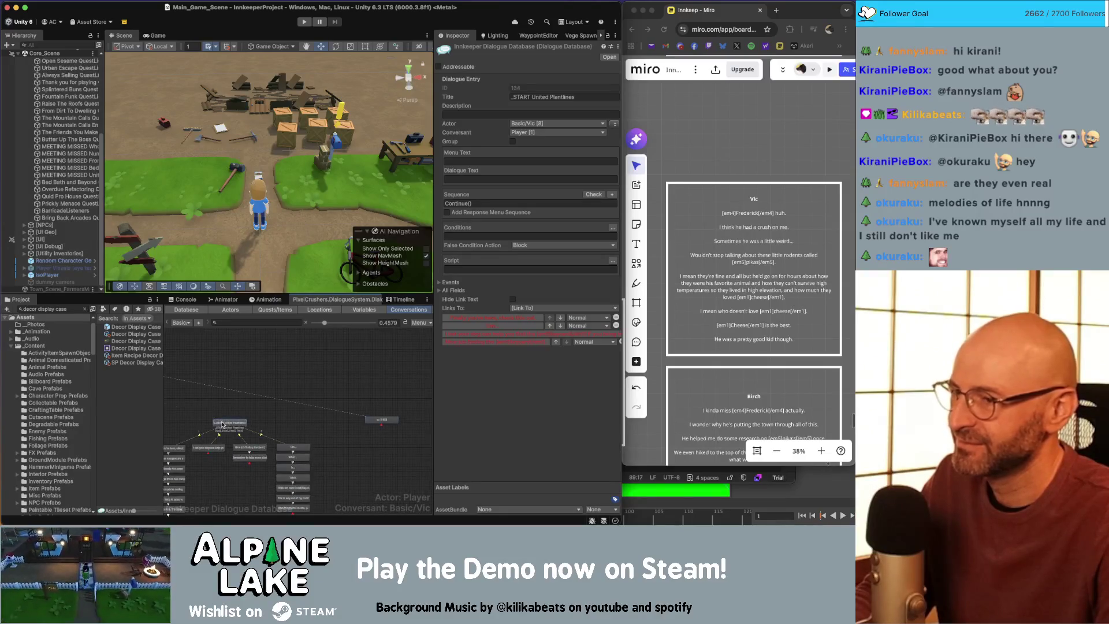
{"action": "left_click", "coordinate": [540, 97]}
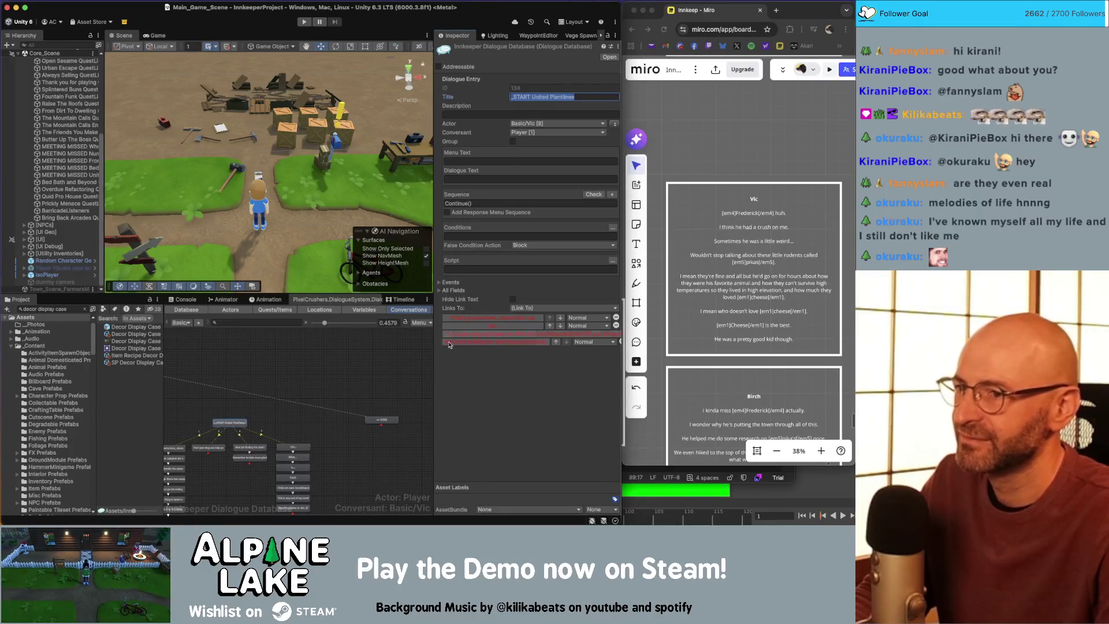
{"action": "left_click", "coordinate": [381, 420]}
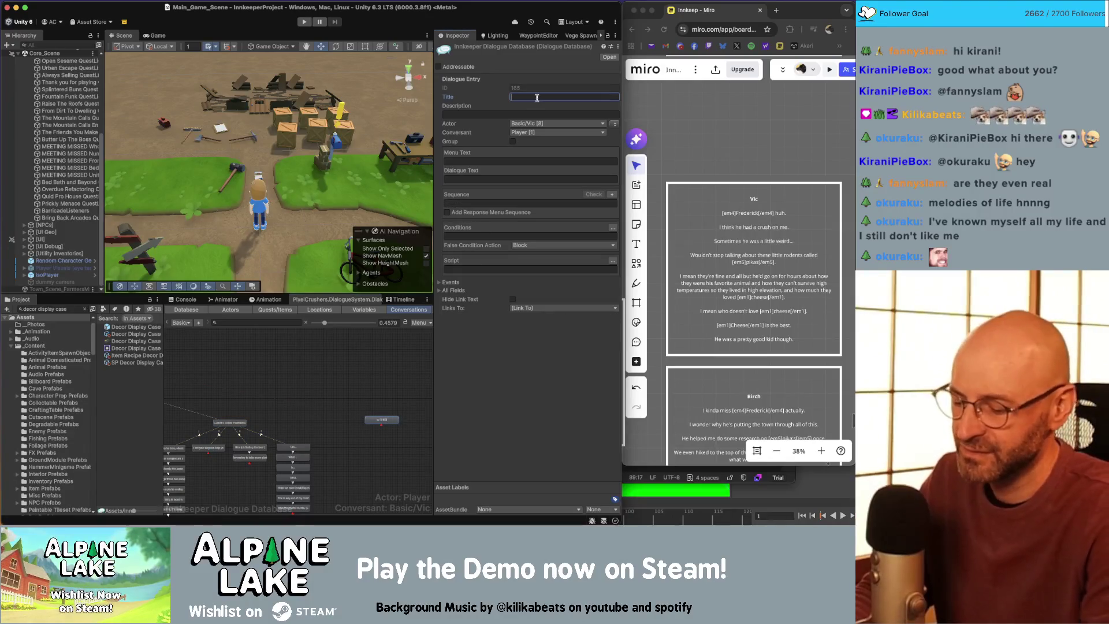
{"action": "type", "text": "_STARTBi"}
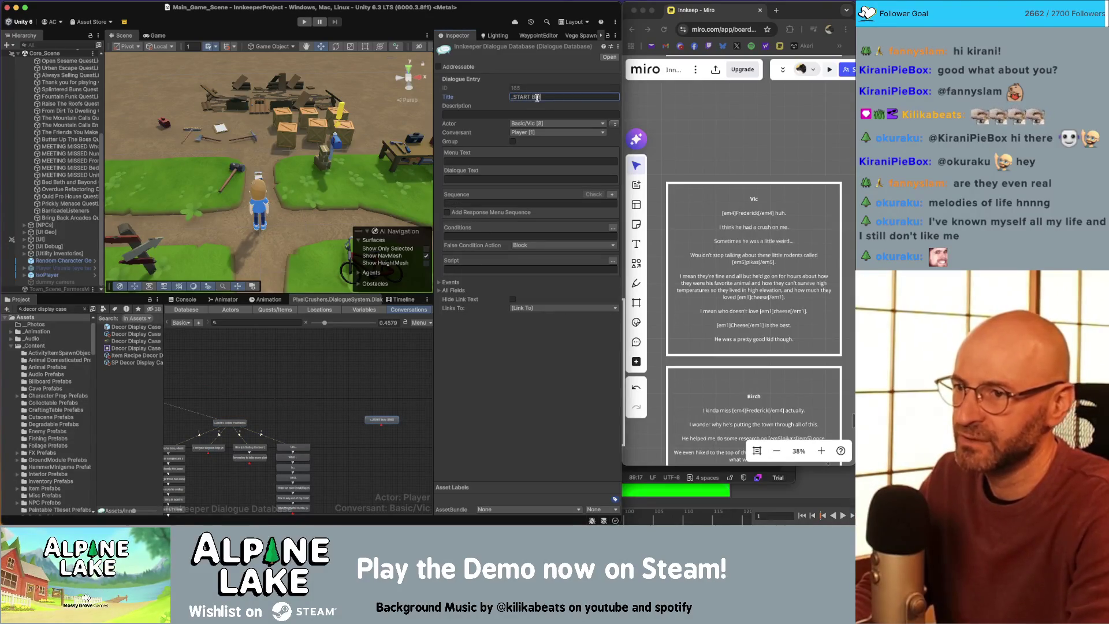
{"action": "type", "text": " The Boss"}
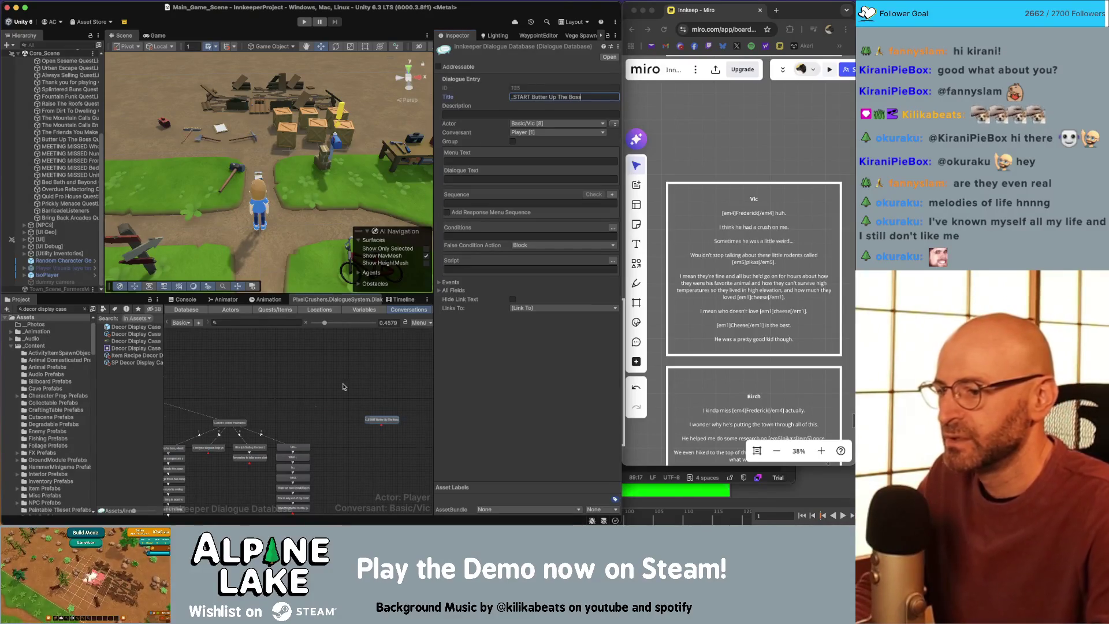
{"action": "left_click", "coordinate": [379, 391]}
{"action": "scroll", "coordinate": [346, 387], "scroll_direction": "up", "scroll_amount": 1}
{"action": "scroll", "coordinate": [354, 392], "scroll_direction": "up", "scroll_amount": 1}
{"action": "scroll", "coordinate": [354, 399], "scroll_direction": "up", "scroll_amount": 3}
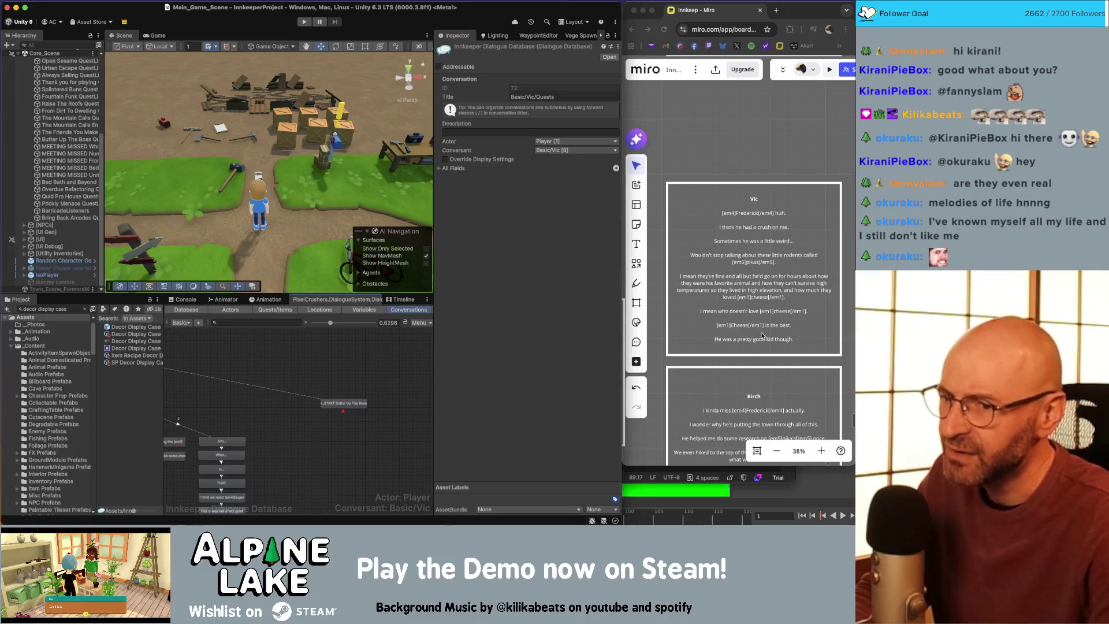
Step: Add a chain of child nodes under _START Butter Up The Boss, checking Vic's Miro script
{"action": "left_click", "coordinate": [739, 284]}
{"action": "left_click", "coordinate": [755, 283]}
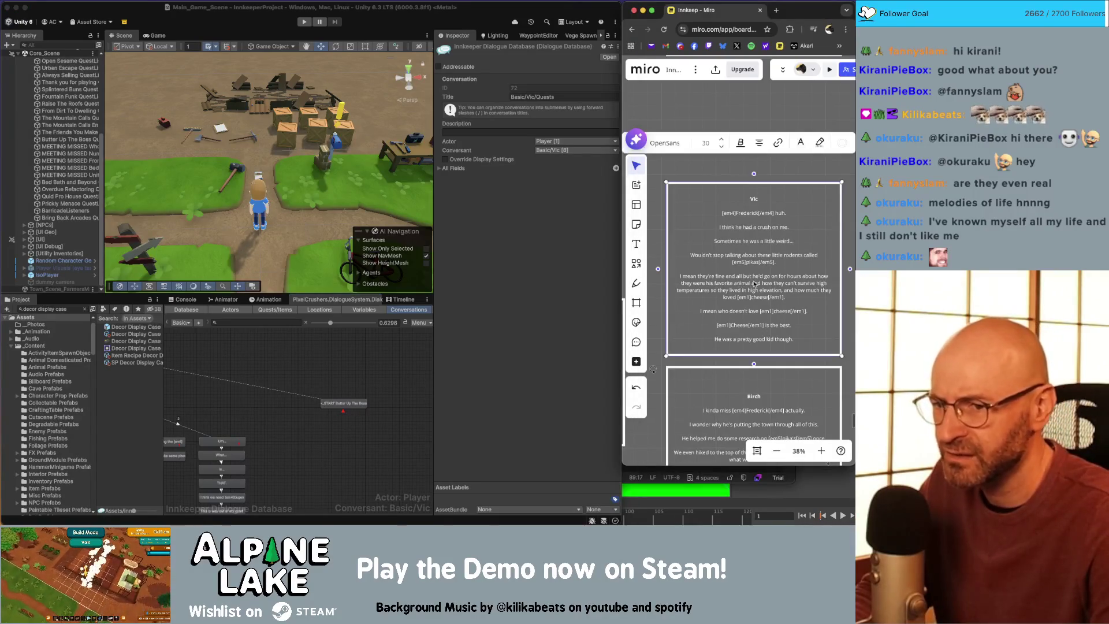
{"action": "left_click", "coordinate": [362, 410]}
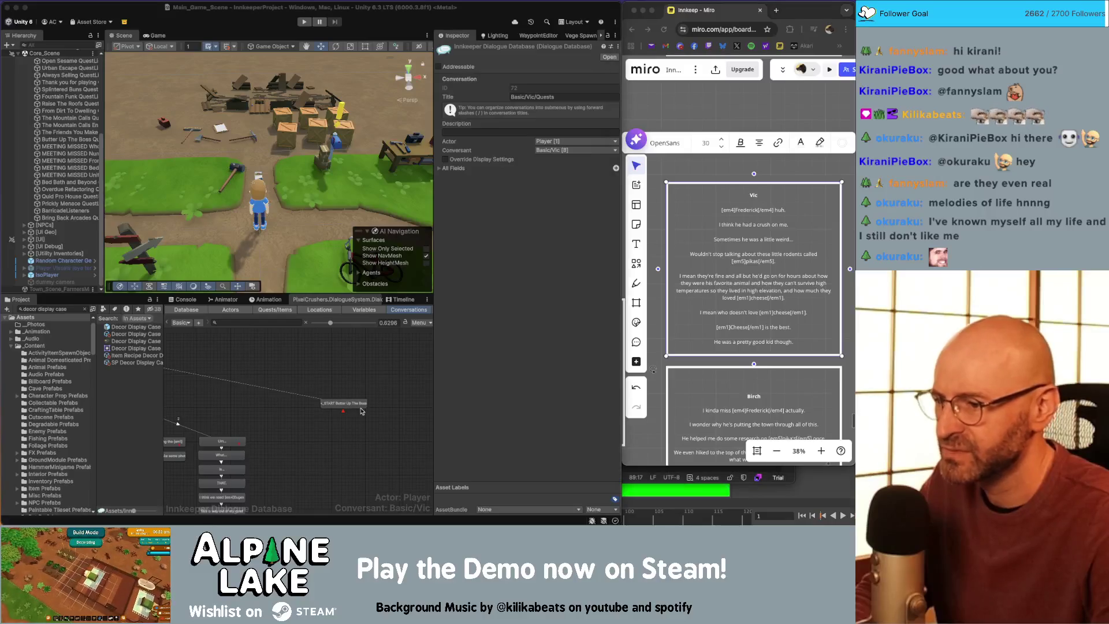
{"action": "left_click", "coordinate": [355, 408]}
{"action": "right_click", "coordinate": [356, 406]}
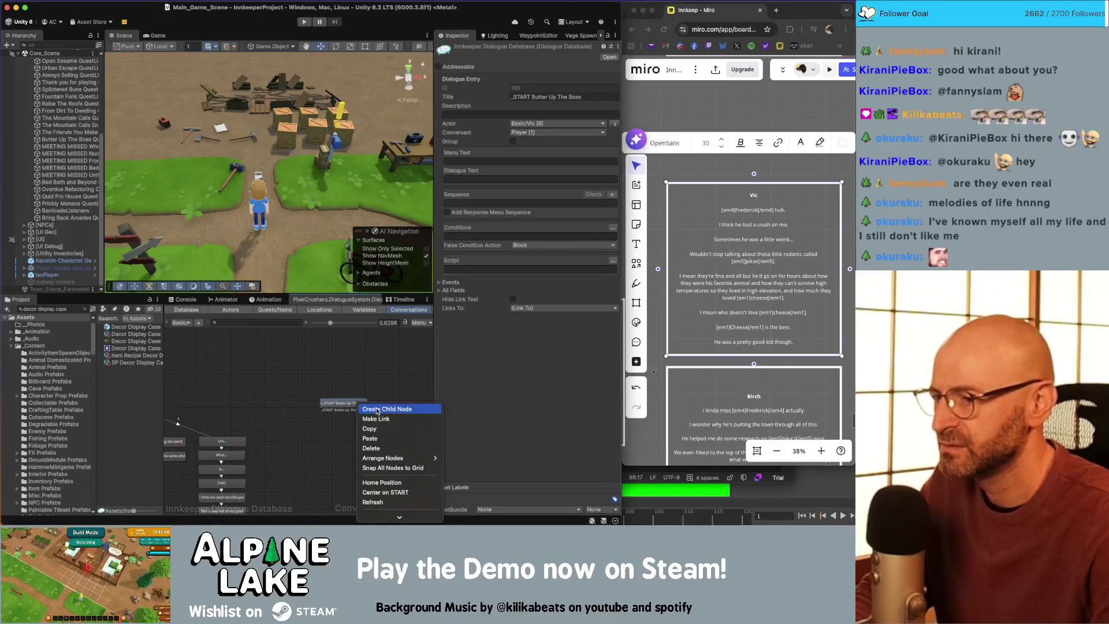
{"action": "left_click", "coordinate": [377, 409]}
{"action": "right_click", "coordinate": [354, 418]}
{"action": "left_click", "coordinate": [370, 409]}
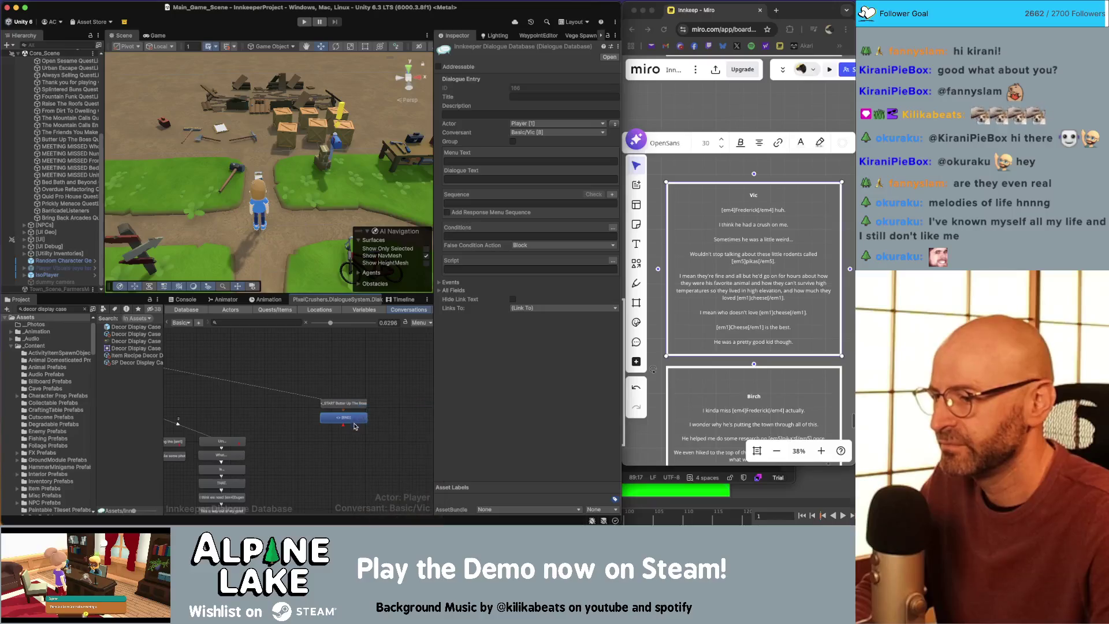
{"action": "right_click", "coordinate": [353, 417]}
{"action": "left_click", "coordinate": [370, 410]}
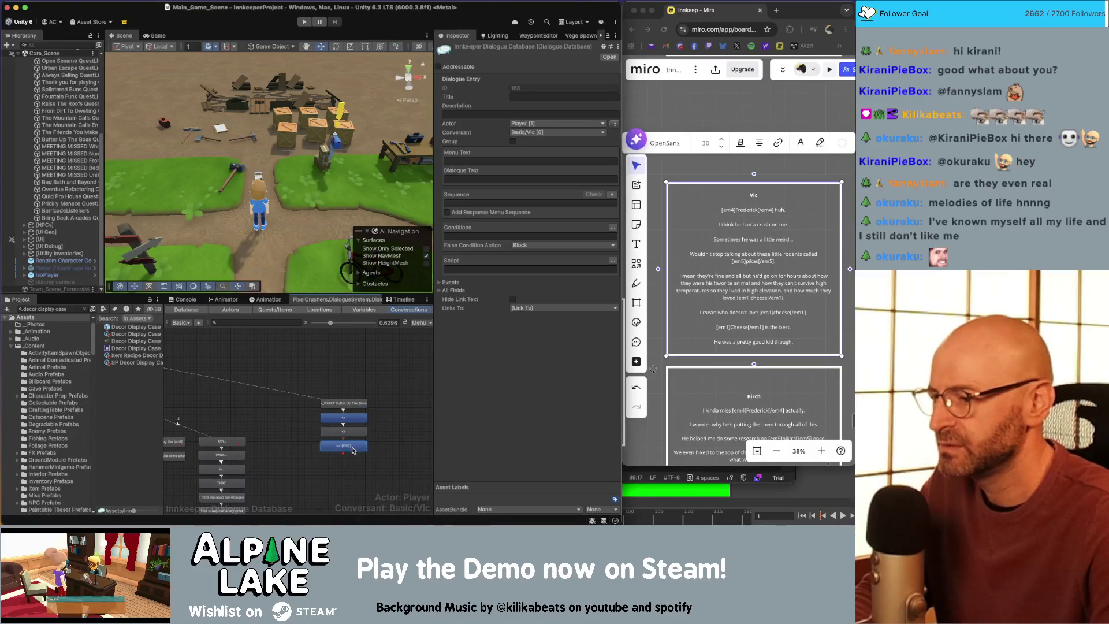
{"action": "right_click", "coordinate": [354, 405]}
{"action": "left_click", "coordinate": [370, 410]}
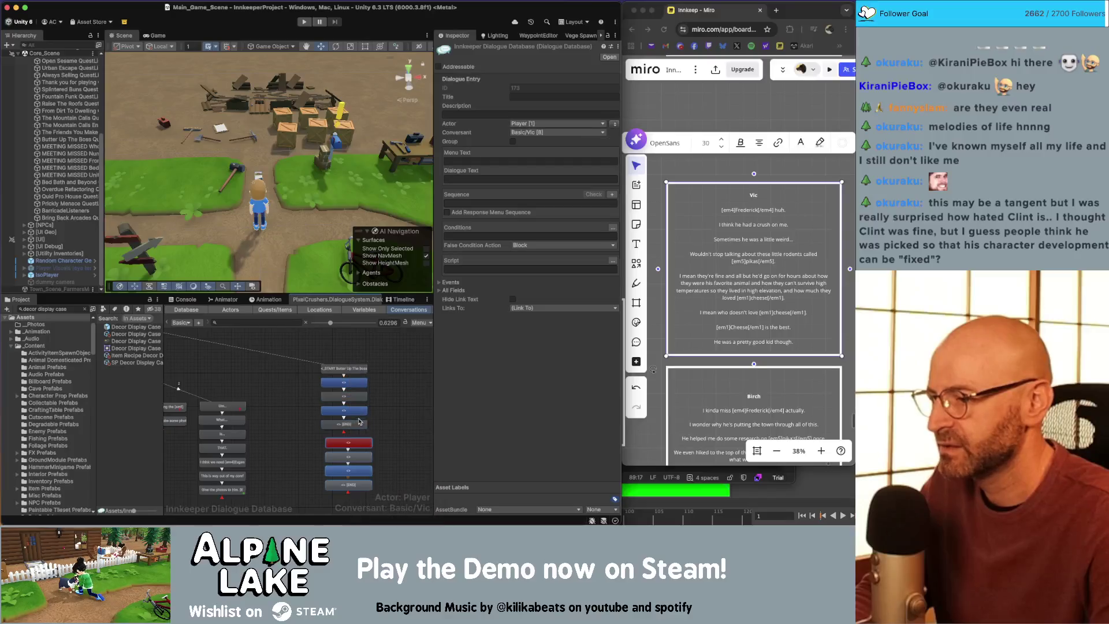
Step: Link the disconnected node into the chain and add a closing END node at the bottom
{"action": "right_click", "coordinate": [355, 425]}
{"action": "left_click", "coordinate": [369, 426]}
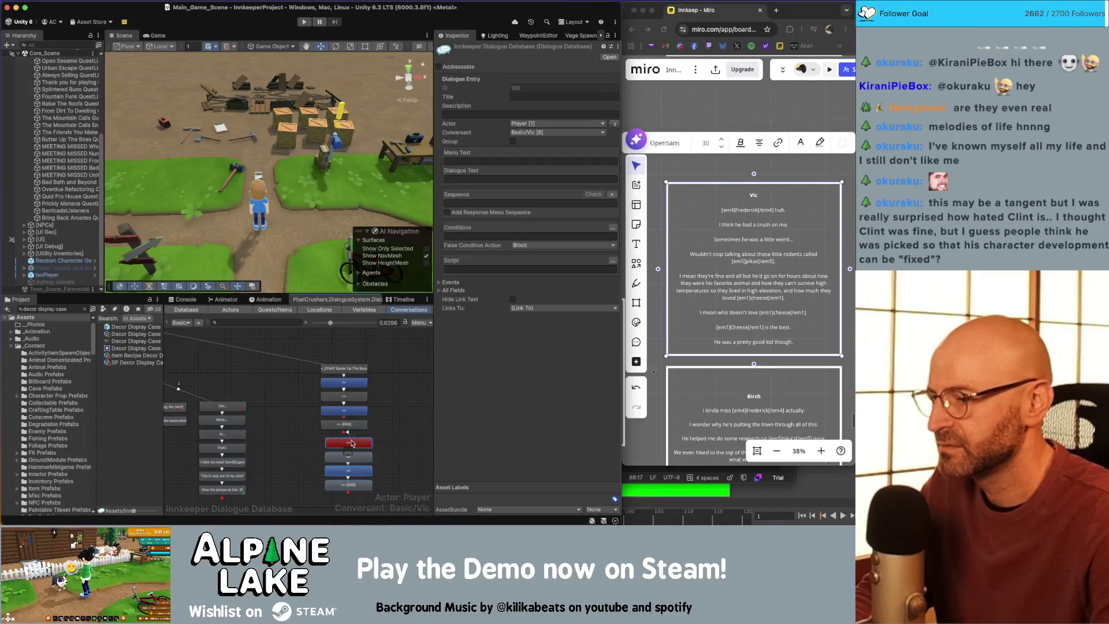
{"action": "left_click", "coordinate": [349, 443]}
{"action": "left_click", "coordinate": [353, 483]}
{"action": "right_click", "coordinate": [353, 484]}
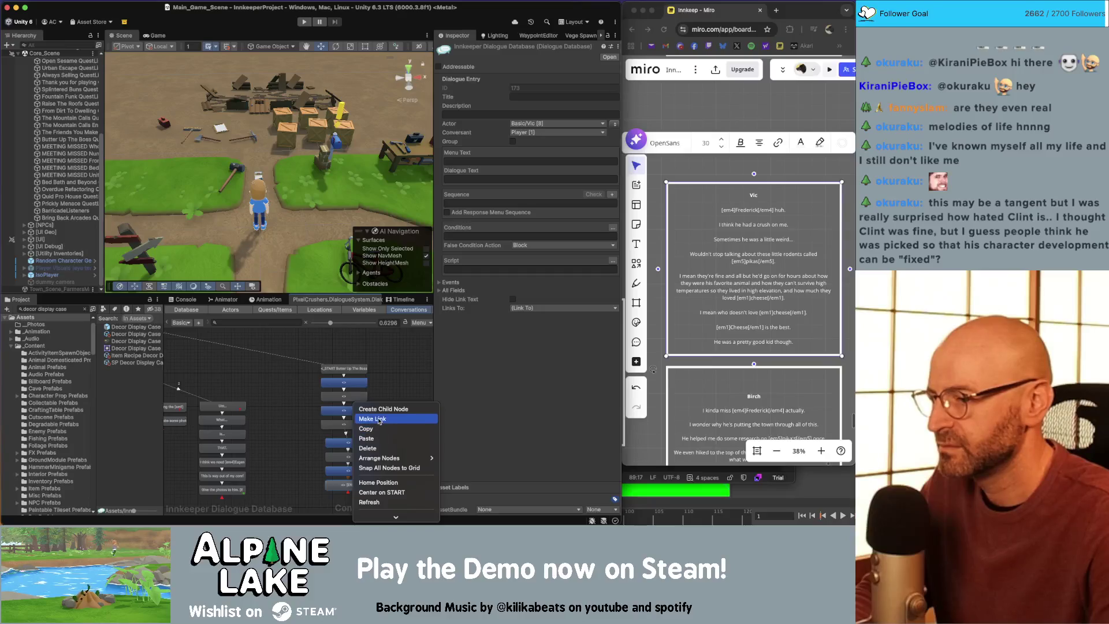
{"action": "left_click", "coordinate": [380, 410]}
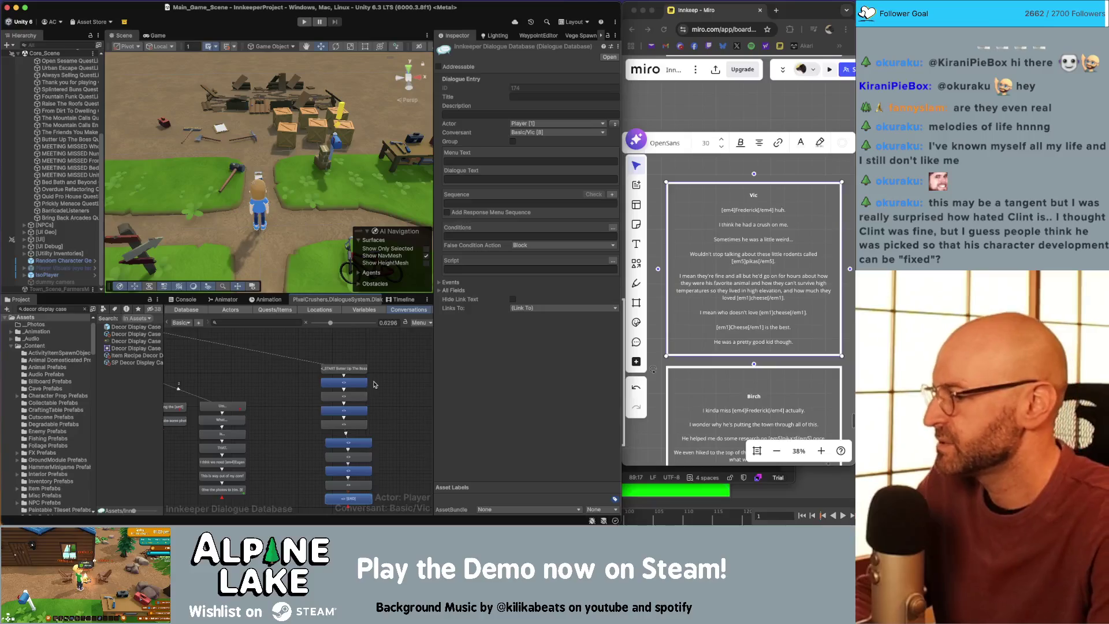
{"action": "left_click", "coordinate": [769, 322]}
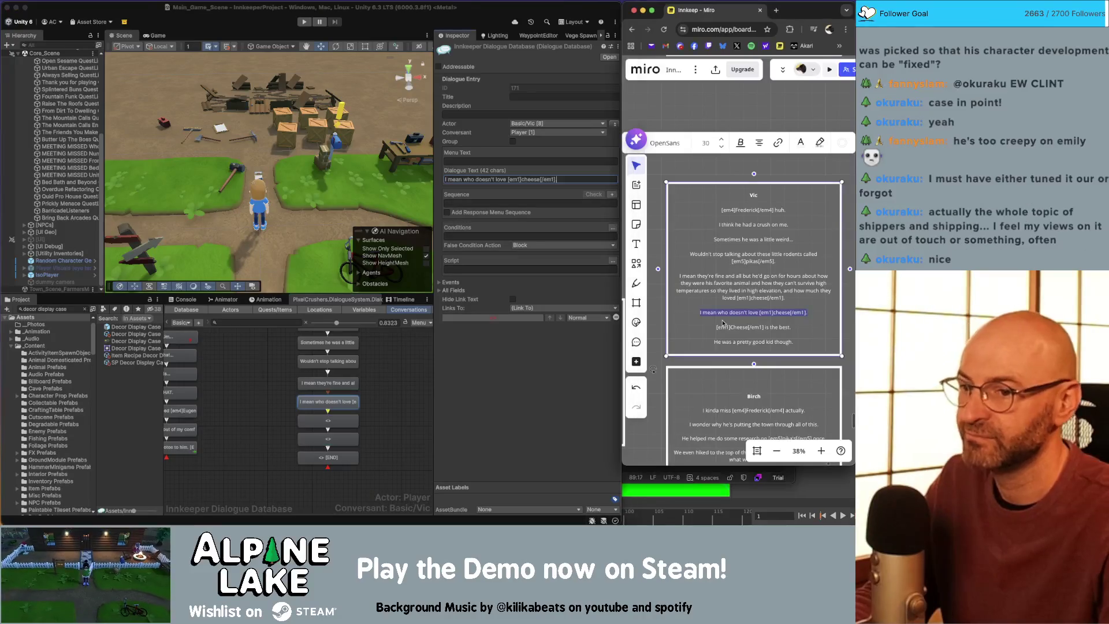
Step: Paste the Cheese line and 'He was a pretty good kid though.' from Miro into Vic's empty nodes
{"action": "left_click_drag", "start_coordinate": [797, 327], "coordinate": [712, 328]}
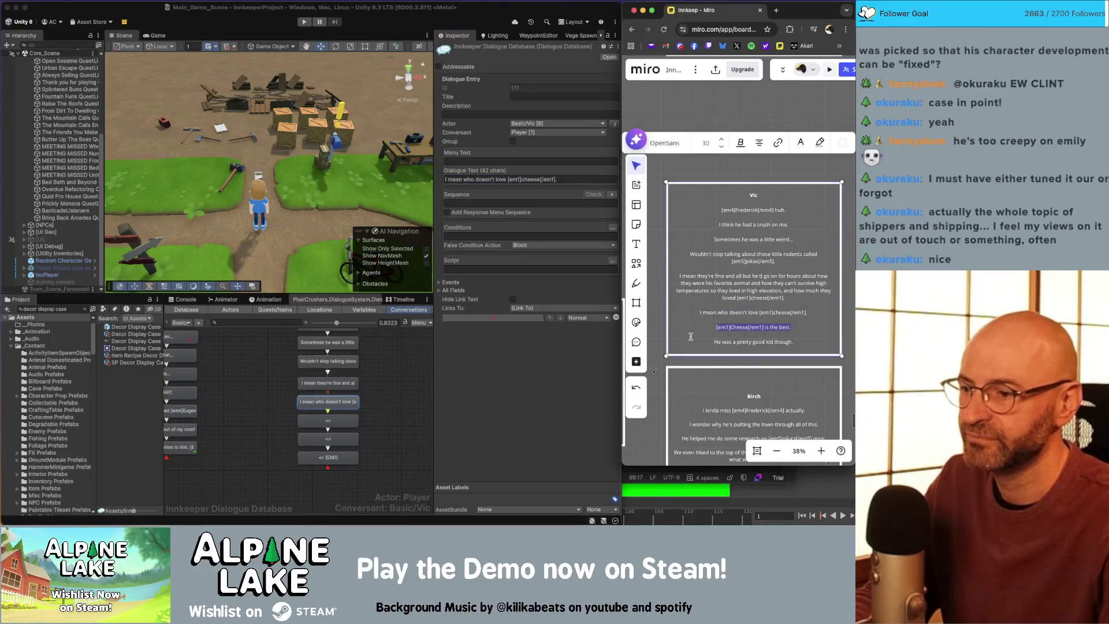
{"action": "left_click", "coordinate": [349, 424]}
{"action": "left_click", "coordinate": [531, 179]}
{"action": "key", "text": "cmd+v"}
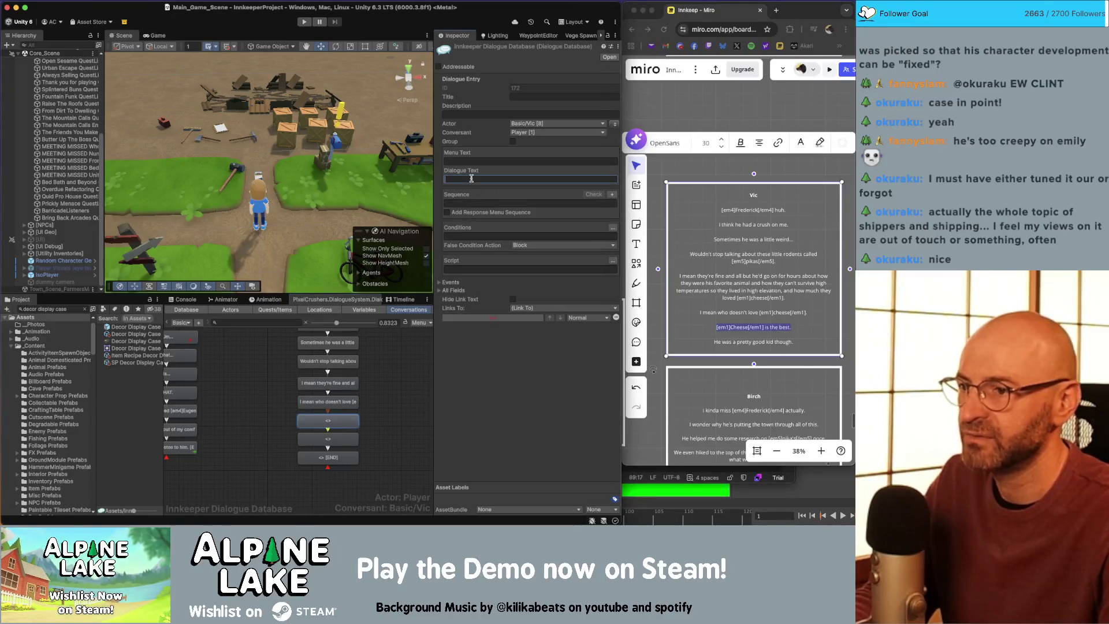
{"action": "left_click", "coordinate": [788, 342]}
{"action": "left_click_drag", "start_coordinate": [787, 342], "coordinate": [712, 343]}
{"action": "key", "text": "super+c"}
{"action": "left_click", "coordinate": [339, 441]}
{"action": "left_click", "coordinate": [340, 441]}
{"action": "left_click", "coordinate": [503, 179]}
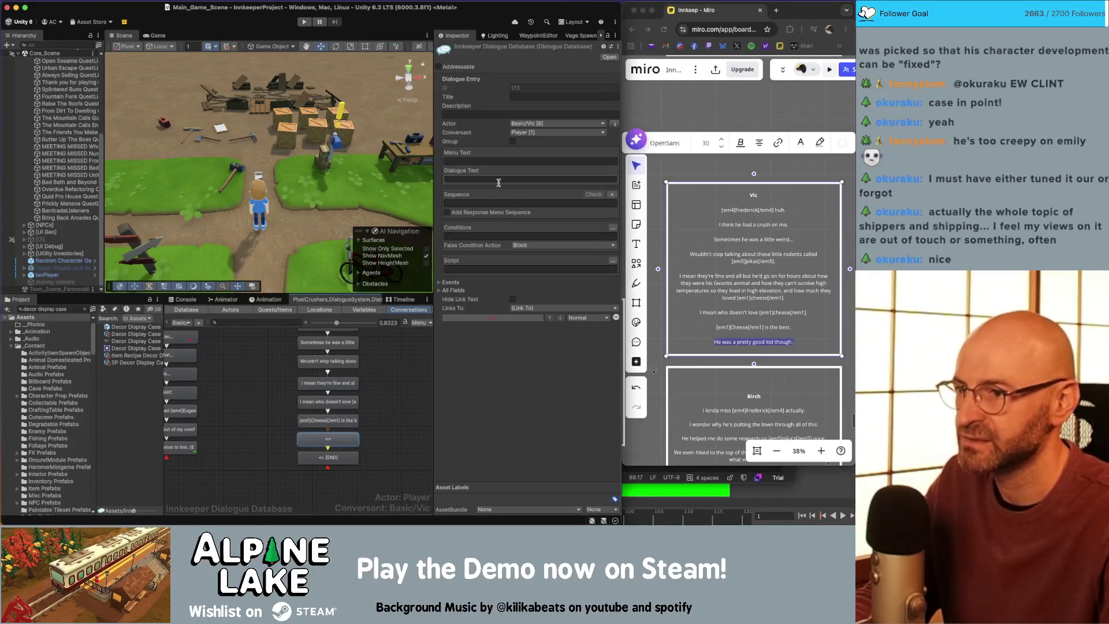
{"action": "key", "text": "super+v"}
{"action": "left_click", "coordinate": [397, 364]}
Step: Step through Vic's nodes to the 'I mean they're fine' entry
{"action": "scroll", "coordinate": [398, 364], "scroll_direction": "up", "scroll_amount": 3}
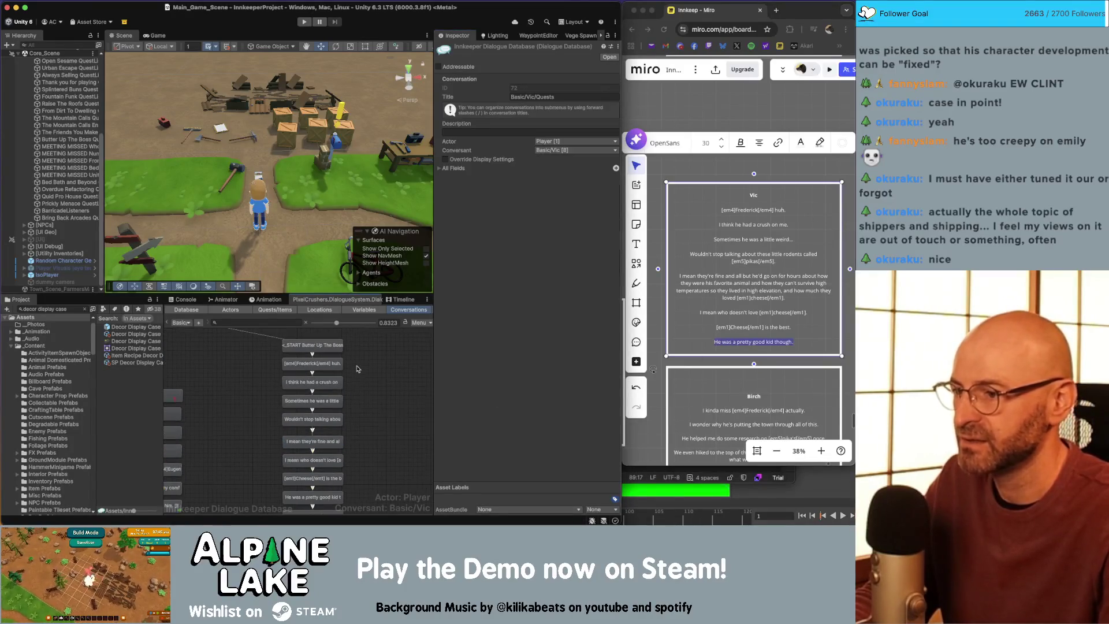
{"action": "left_click", "coordinate": [312, 362]}
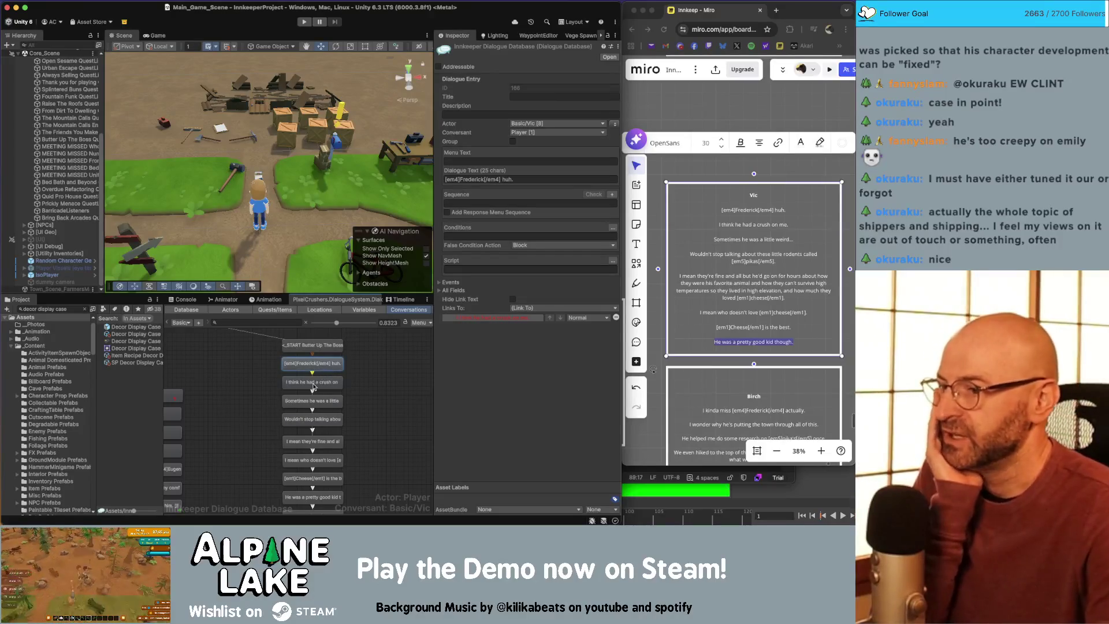
{"action": "left_click", "coordinate": [361, 386]}
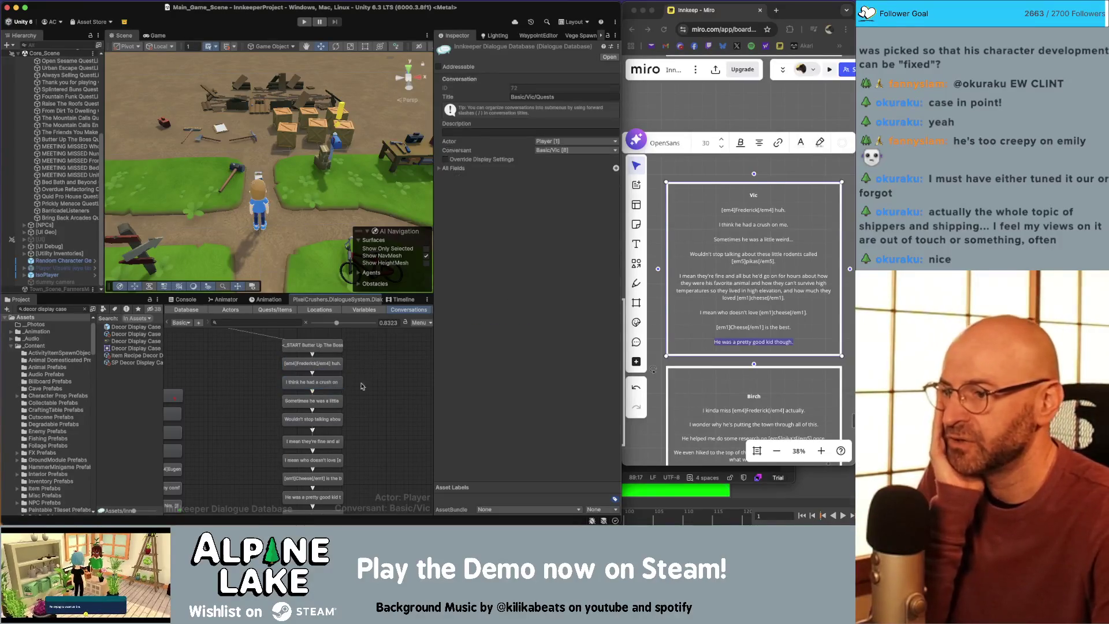
{"action": "left_click", "coordinate": [324, 401]}
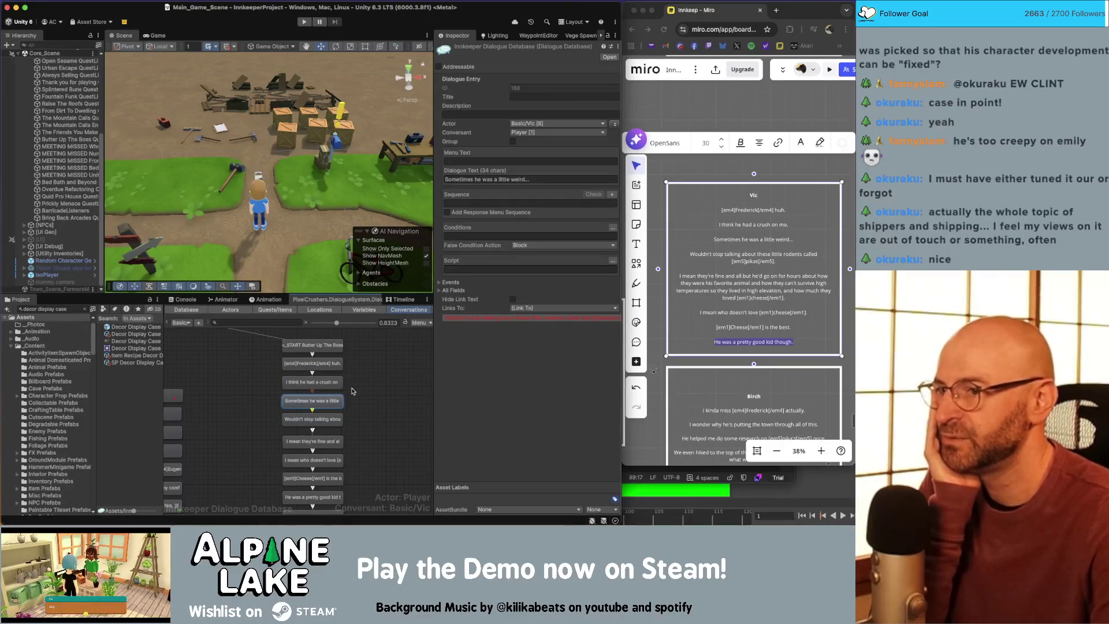
{"action": "left_click", "coordinate": [312, 412]}
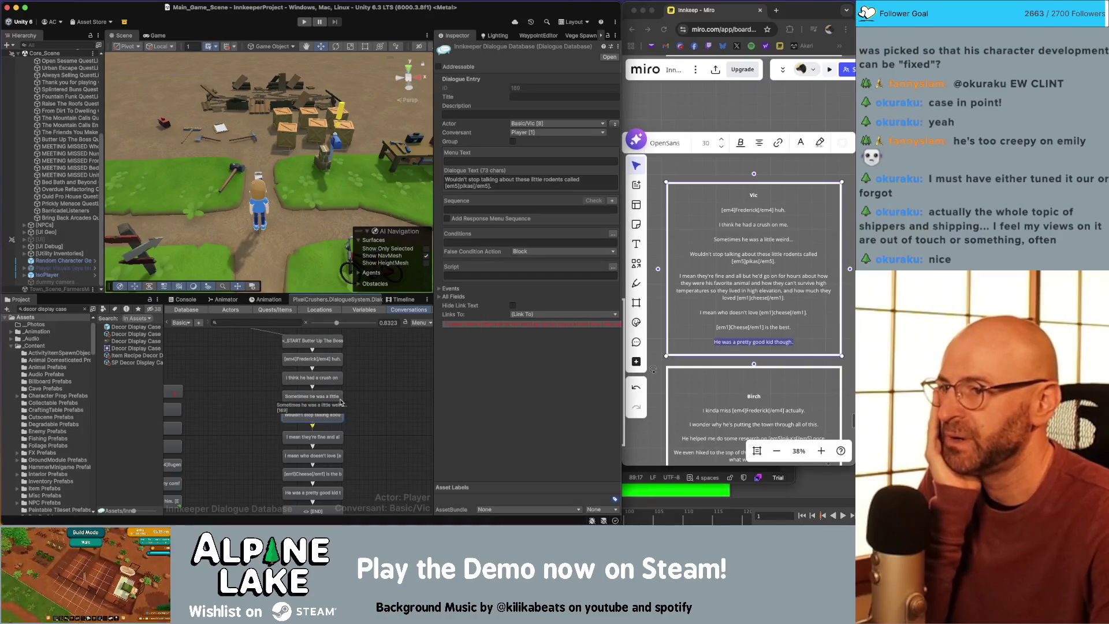
{"action": "scroll", "coordinate": [341, 403], "scroll_direction": "down", "scroll_amount": 1}
{"action": "left_click", "coordinate": [333, 425]}
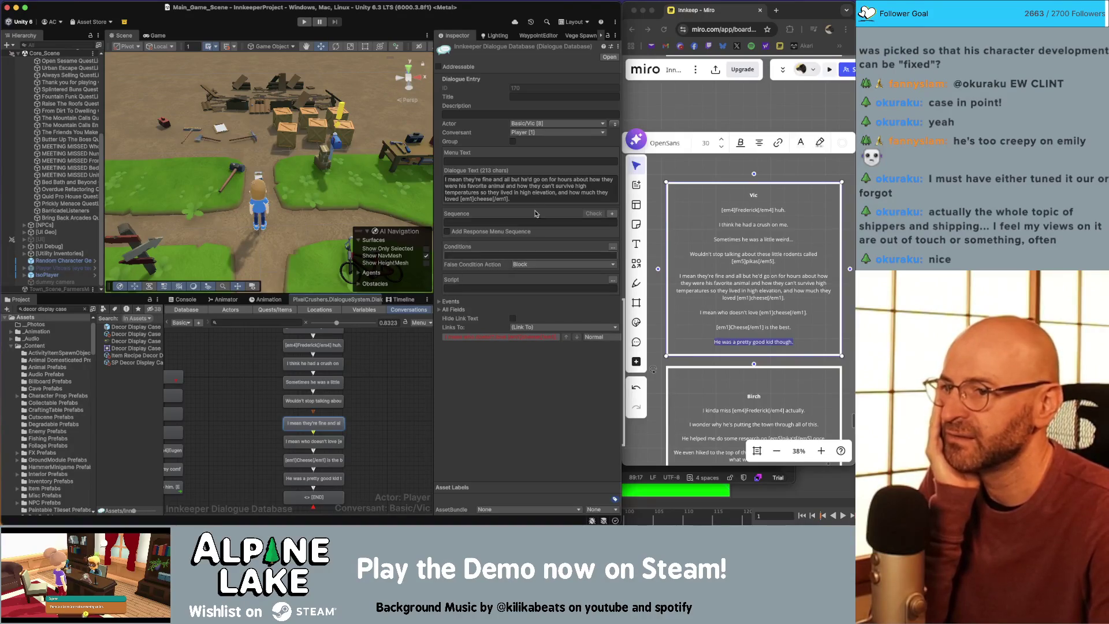
Step: Select 'can't survive' in the line's Dialogue Text field
{"action": "left_click", "coordinate": [544, 186]}
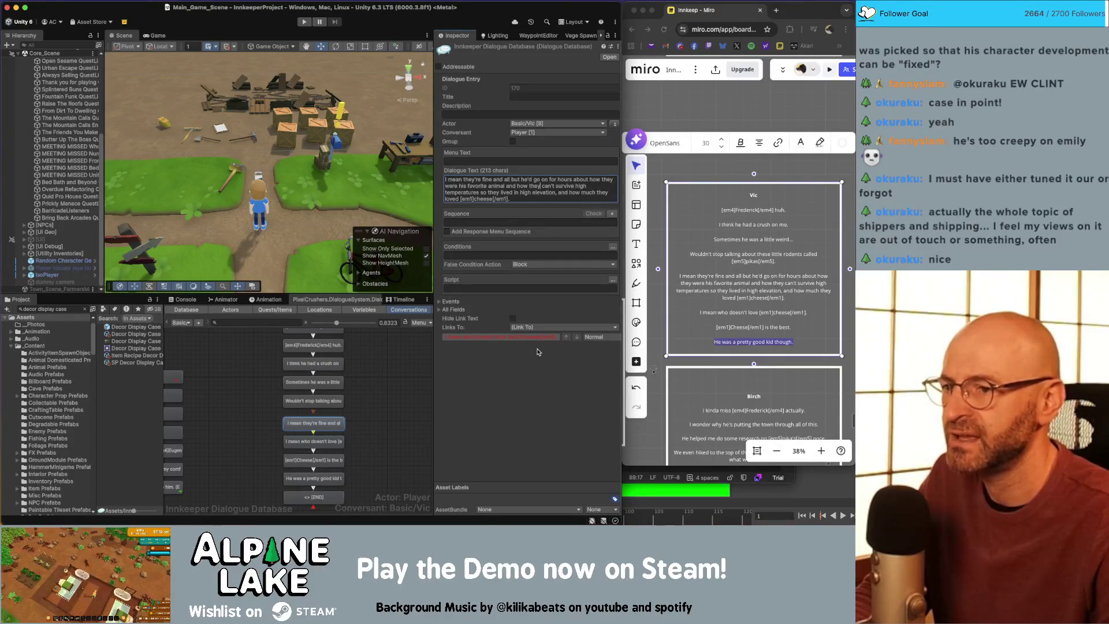
{"action": "key", "text": "alt+shift+Right"}
{"action": "key", "text": "alt+shift+Right"}
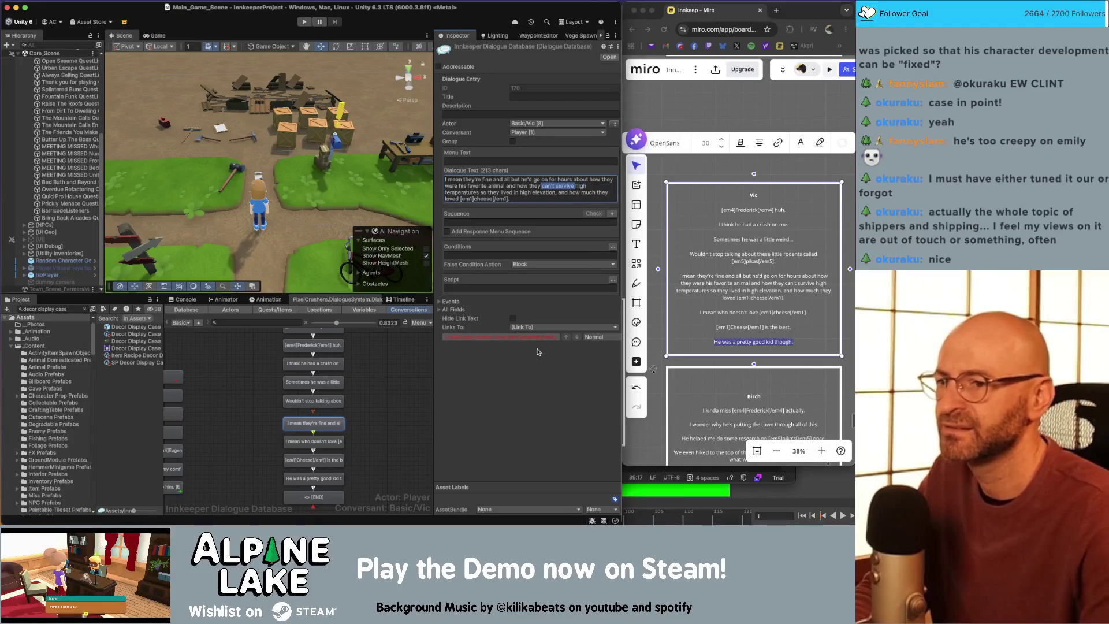
Step: Replace 'can't survive high temperatures' with 'hate warm weather' in Vic's line
{"action": "key", "text": "BackSpace"}
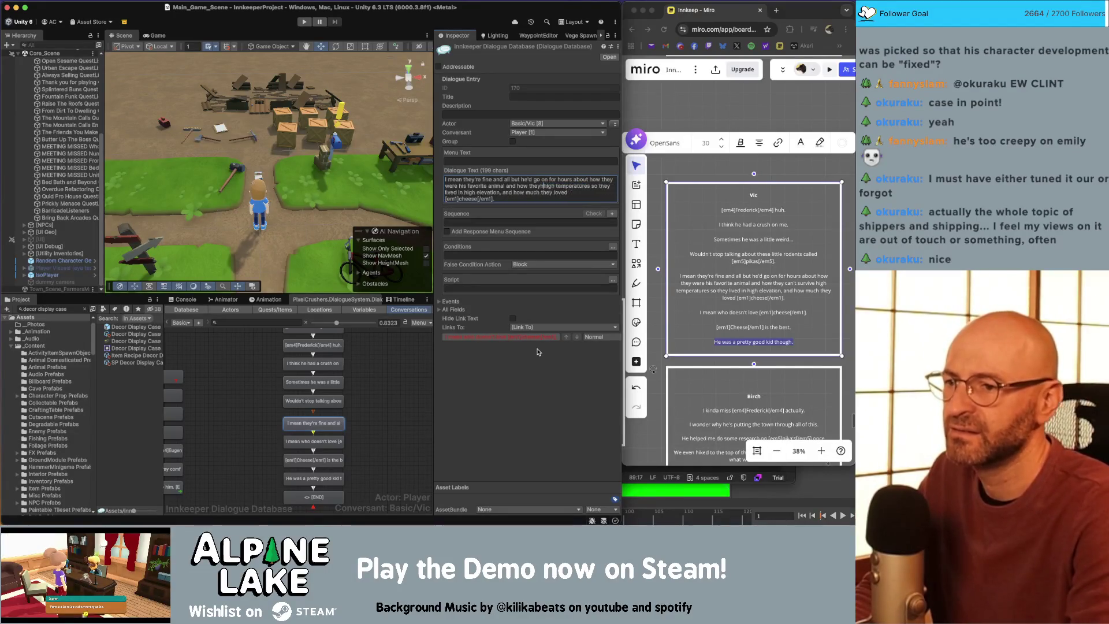
{"action": "type", "text": "hate warm wea"}
{"action": "key", "text": "alt+shift+Right"}
{"action": "key", "text": "BackSpace"}
{"action": "type", "text": "ther"}
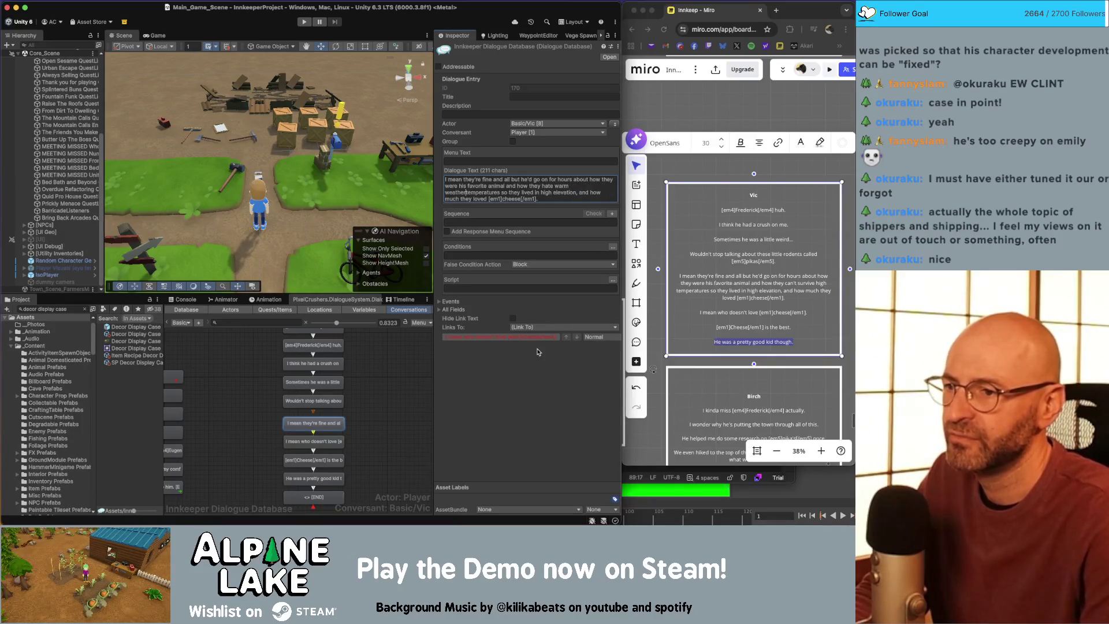
{"action": "key", "text": "alt+shift+Right"}
{"action": "key", "text": "BackSpace"}
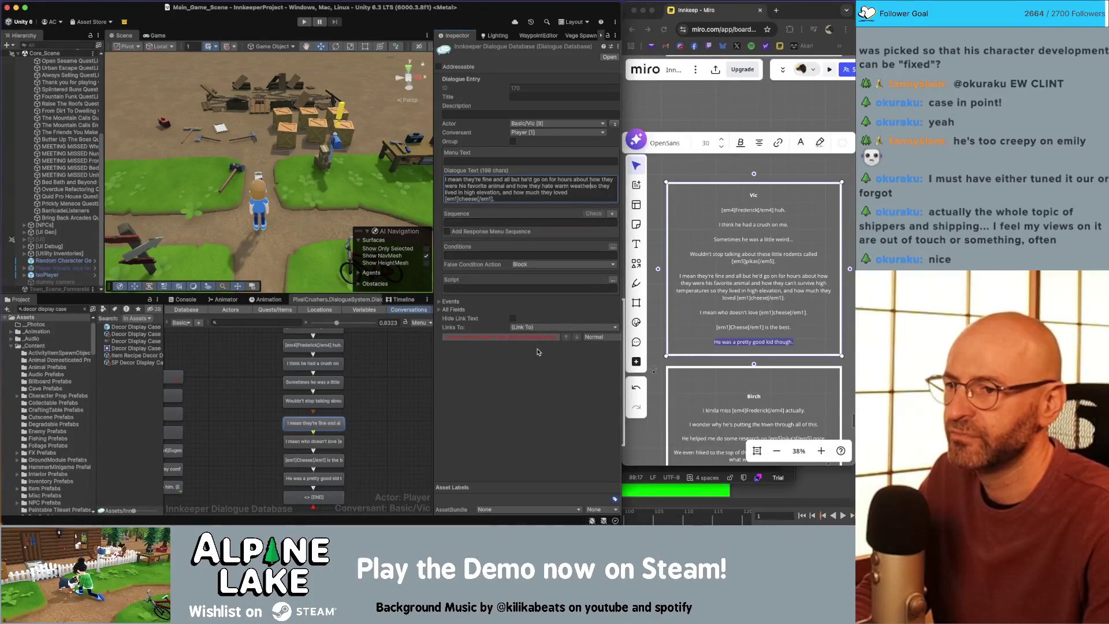
{"action": "key", "text": "Down"}
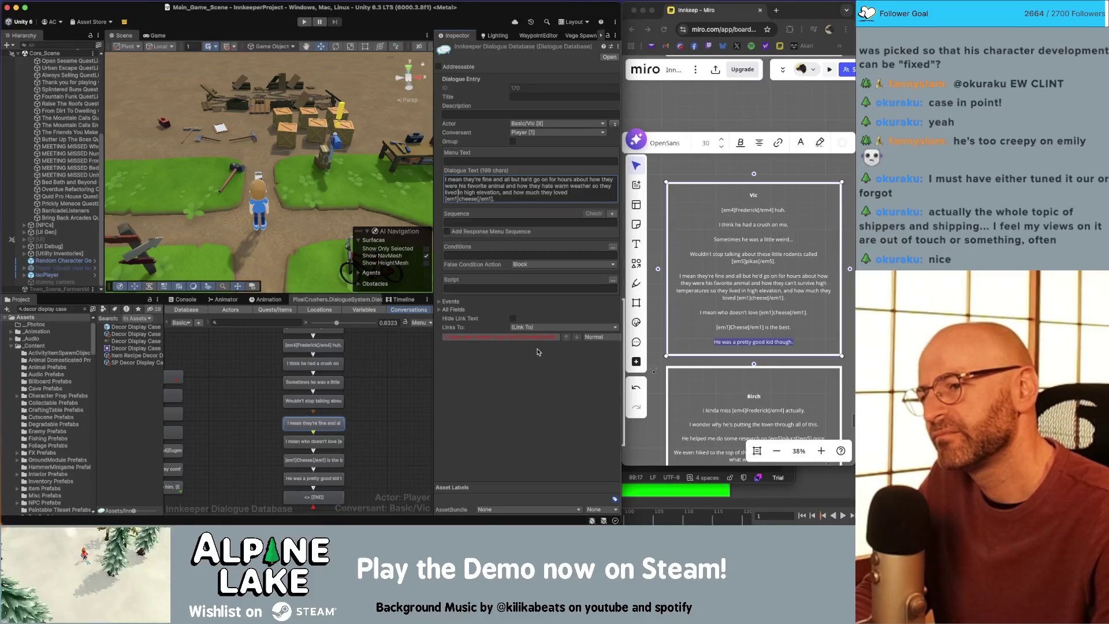
Step: Change 'lived' to 'live', 'hate warm' to 'like cold', and 'in high elevation' to 'on the tops of mountains'
{"action": "key", "text": "BackSpace"}
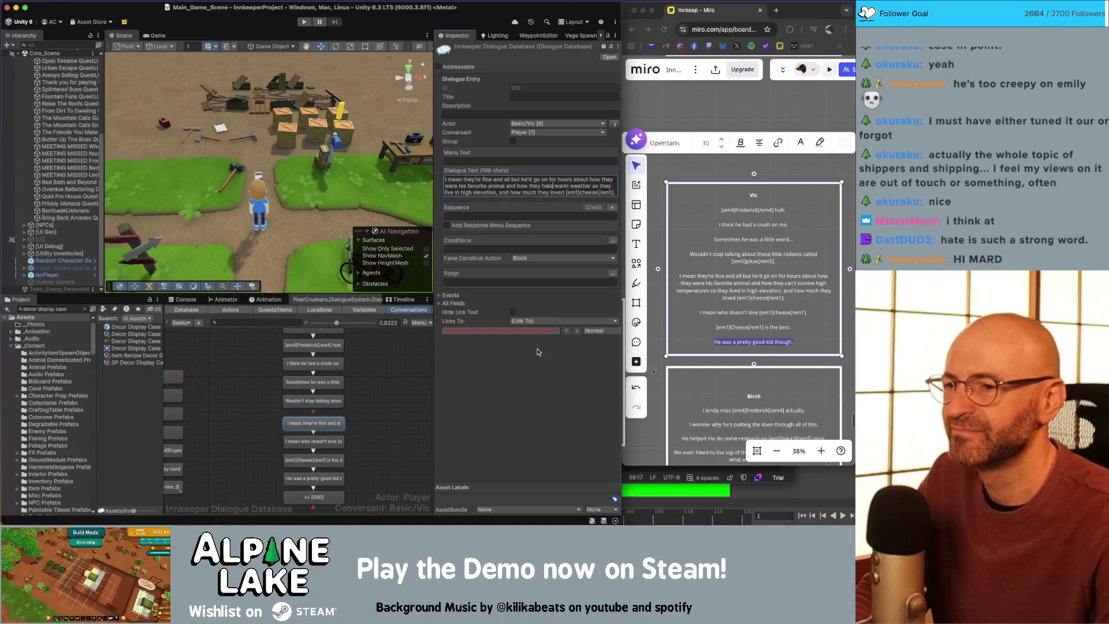
{"action": "key", "text": "alt+shift+Left"}
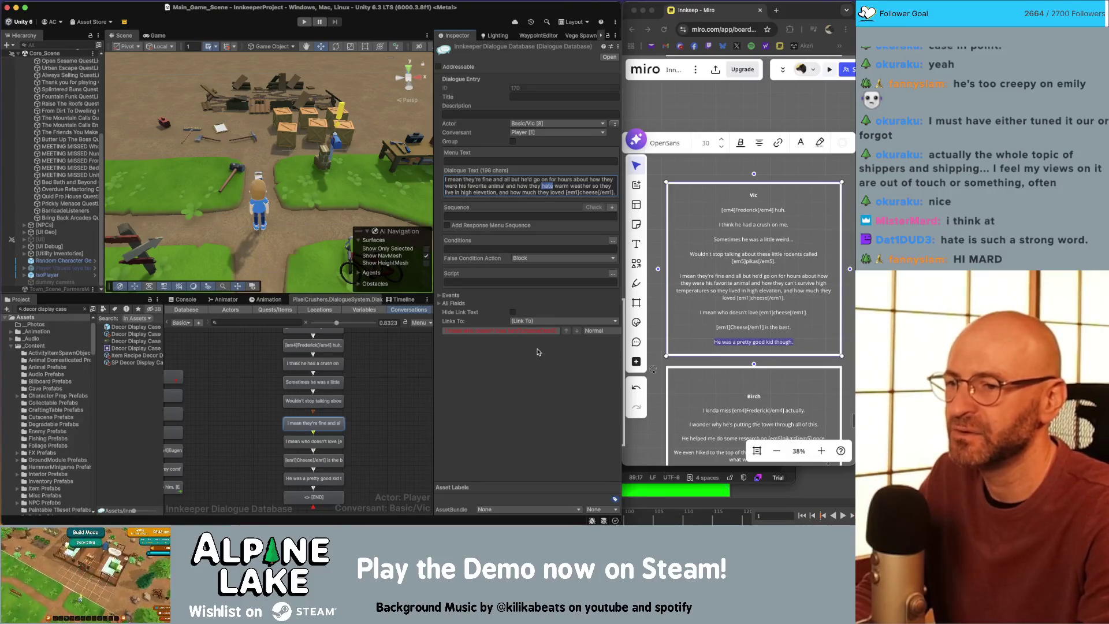
{"action": "type", "text": "like cold"}
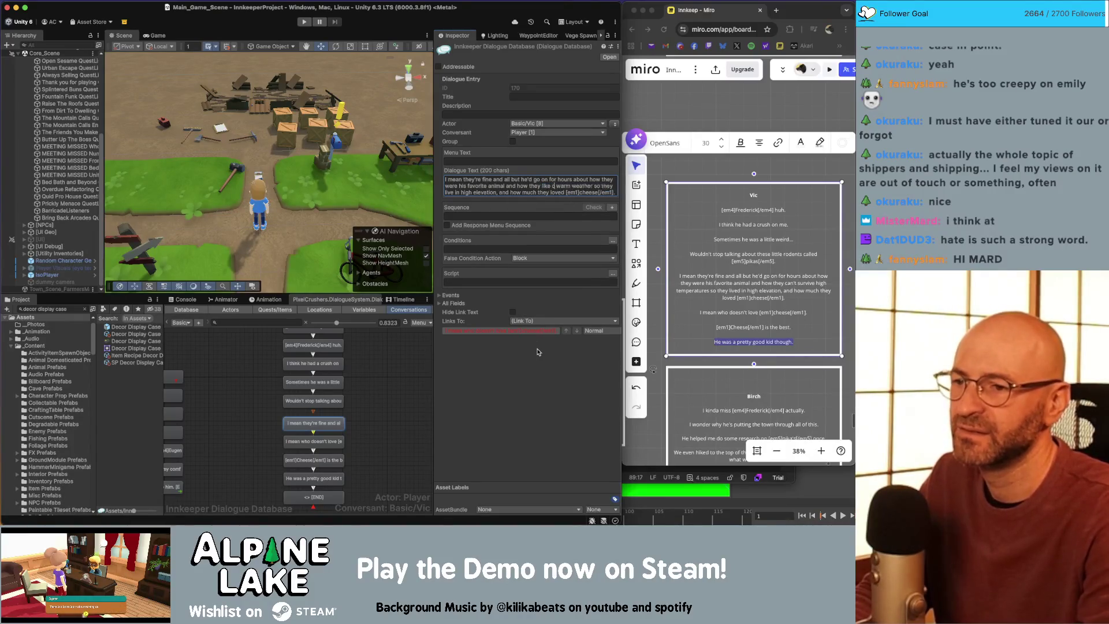
{"action": "key", "text": "alt+Delete"}
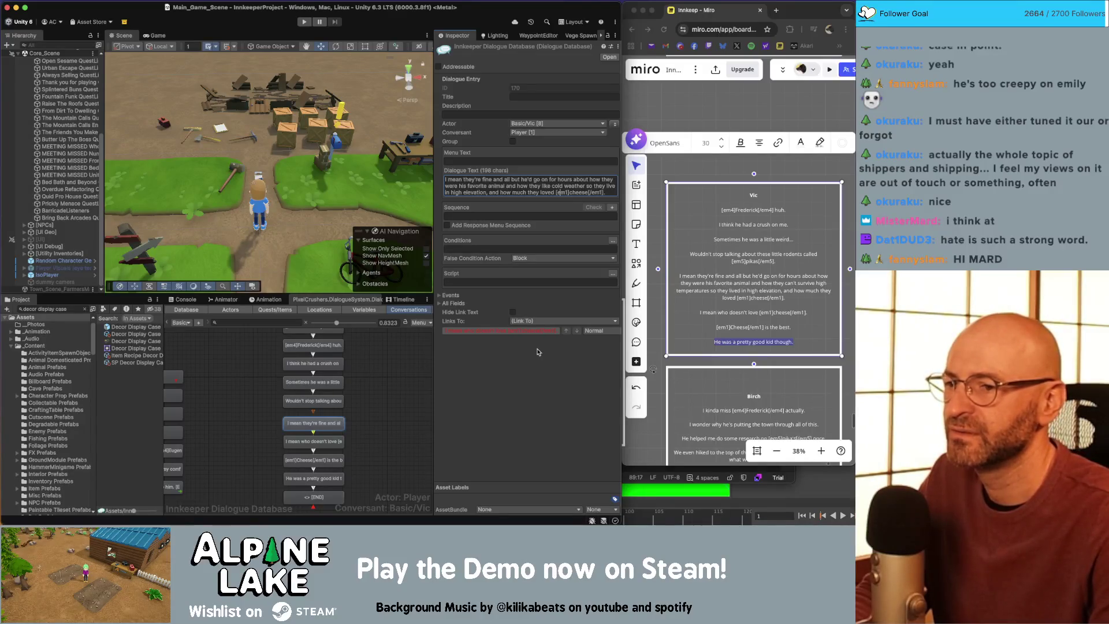
{"action": "key", "text": "alt+shift+Right"}
{"action": "key", "text": "alt+shift+Right"}
{"action": "key", "text": "alt+shift+Right"}
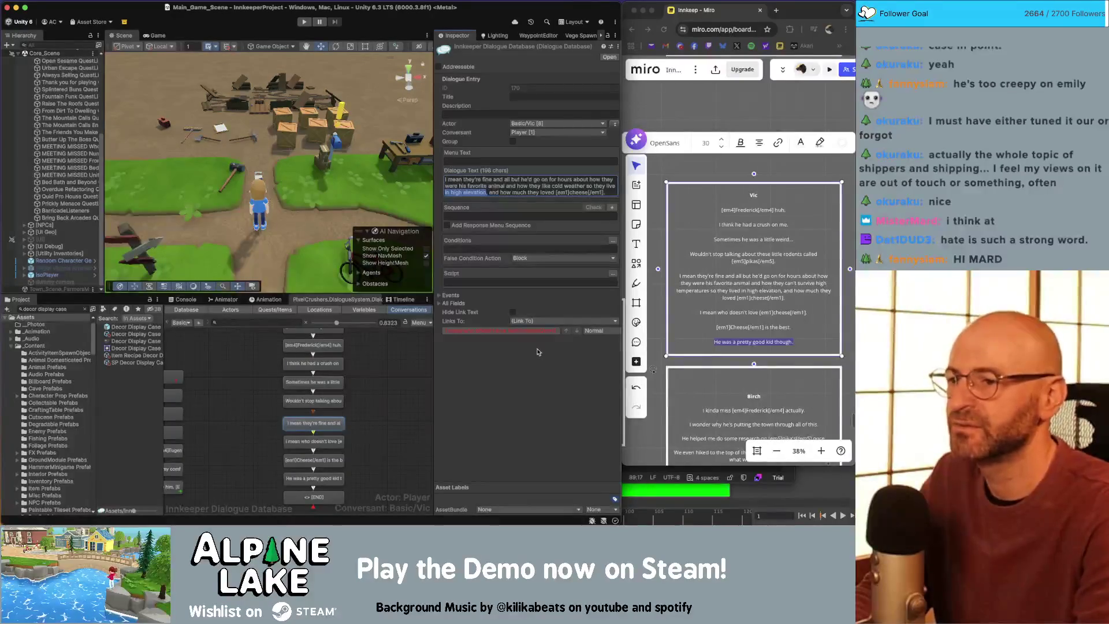
{"action": "type", "text": "on the tops of mountains, and how much they loved"}
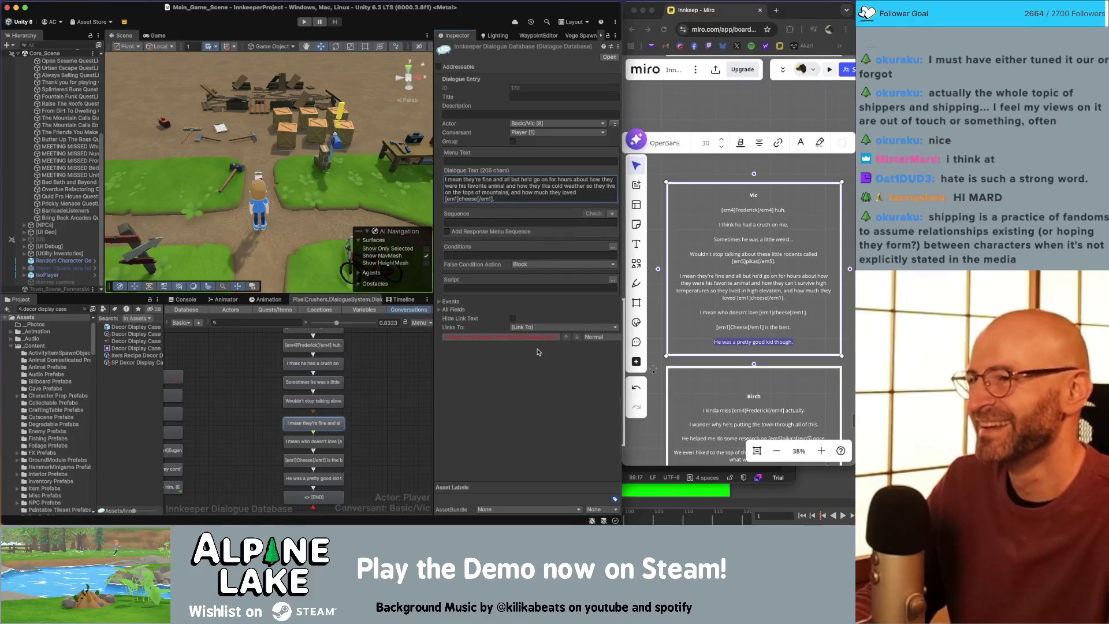
{"action": "left_click", "coordinate": [698, 11]}
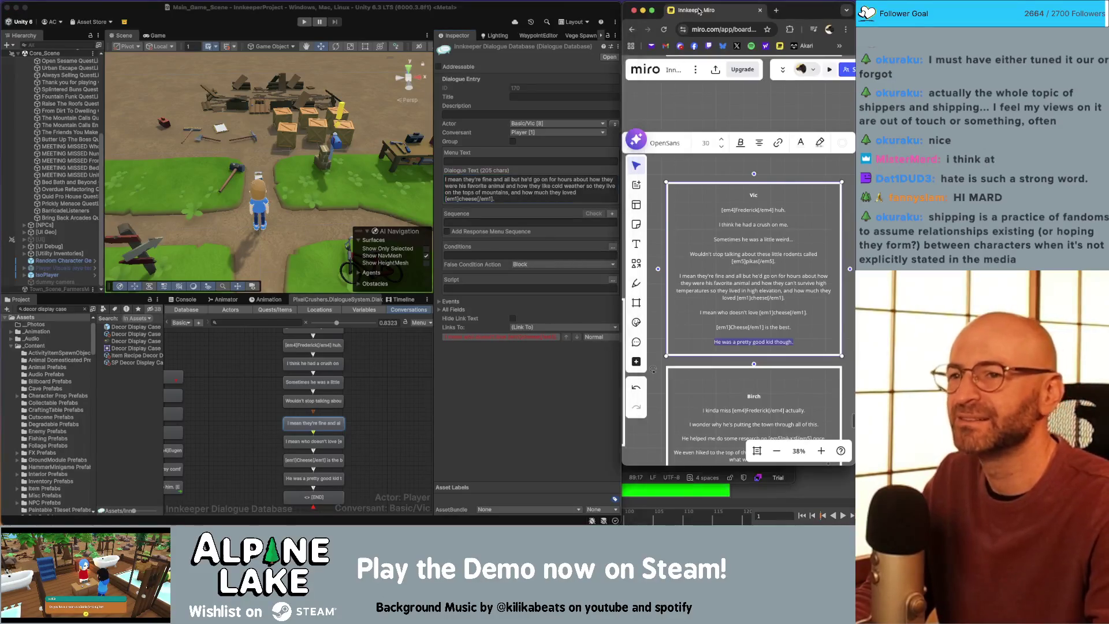
Step: Search 'do pikas love cheese' in a separate Chrome window, read the results, then close it
{"action": "key", "text": "super+t"}
{"action": "type", "text": "do pikas love che"}
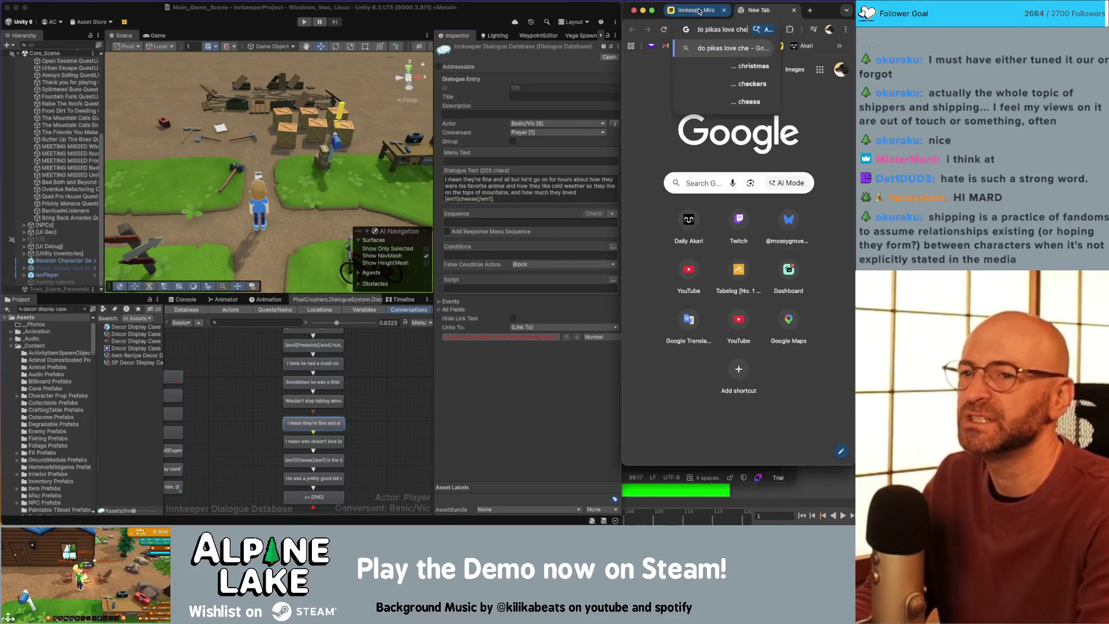
{"action": "type", "text": "ese"}
{"action": "key", "text": "Return"}
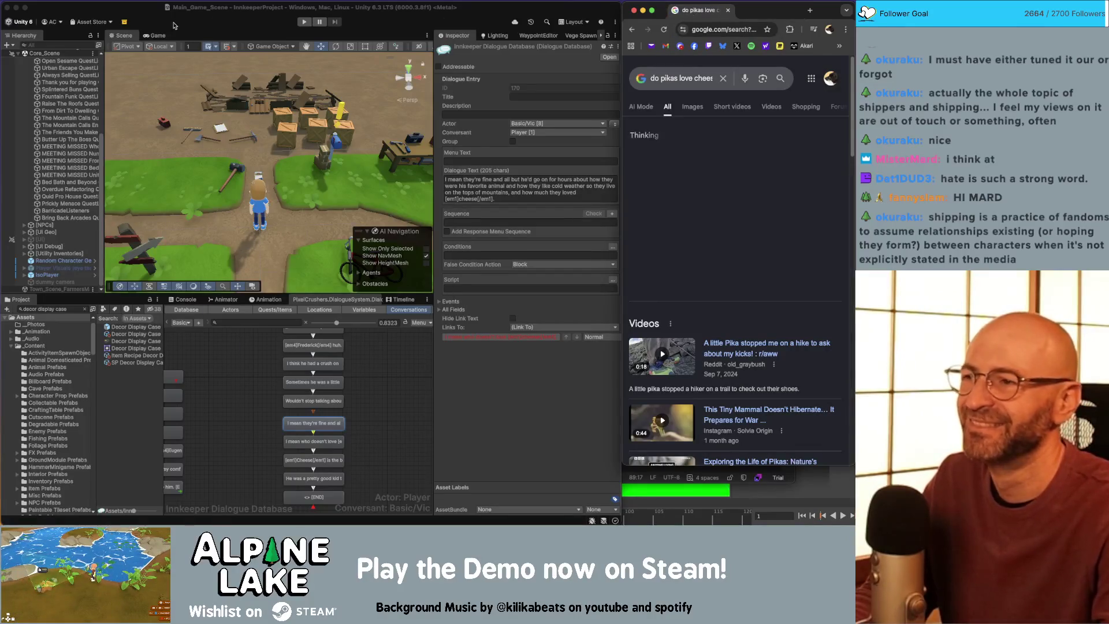
{"action": "left_click_drag", "start_coordinate": [173, 25], "coordinate": [173, 26]}
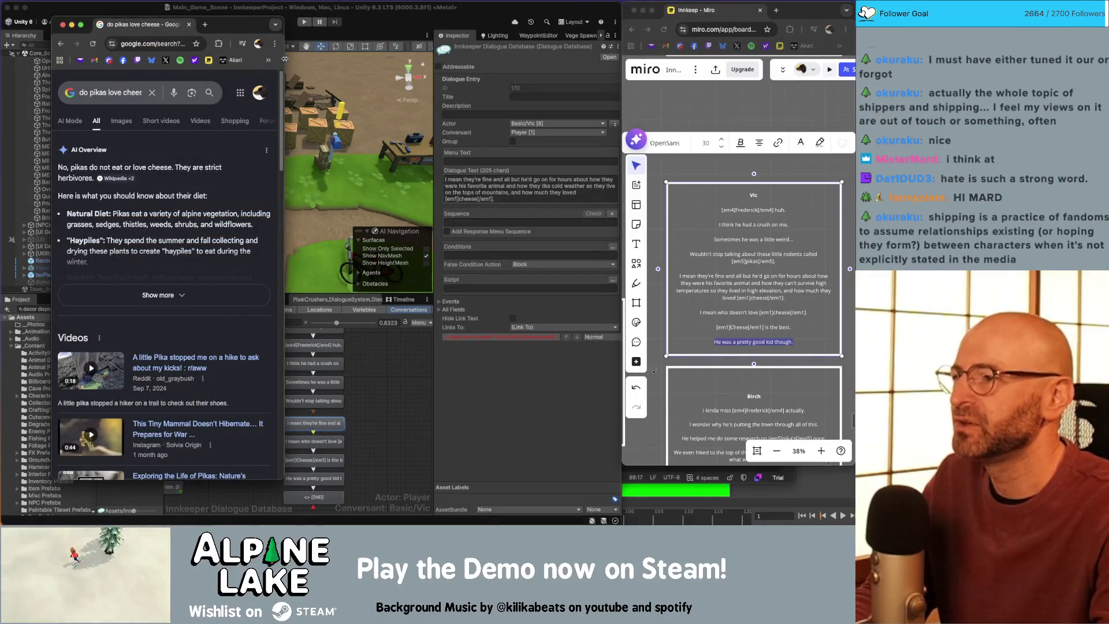
{"action": "left_click_drag", "start_coordinate": [285, 58], "coordinate": [571, 60]}
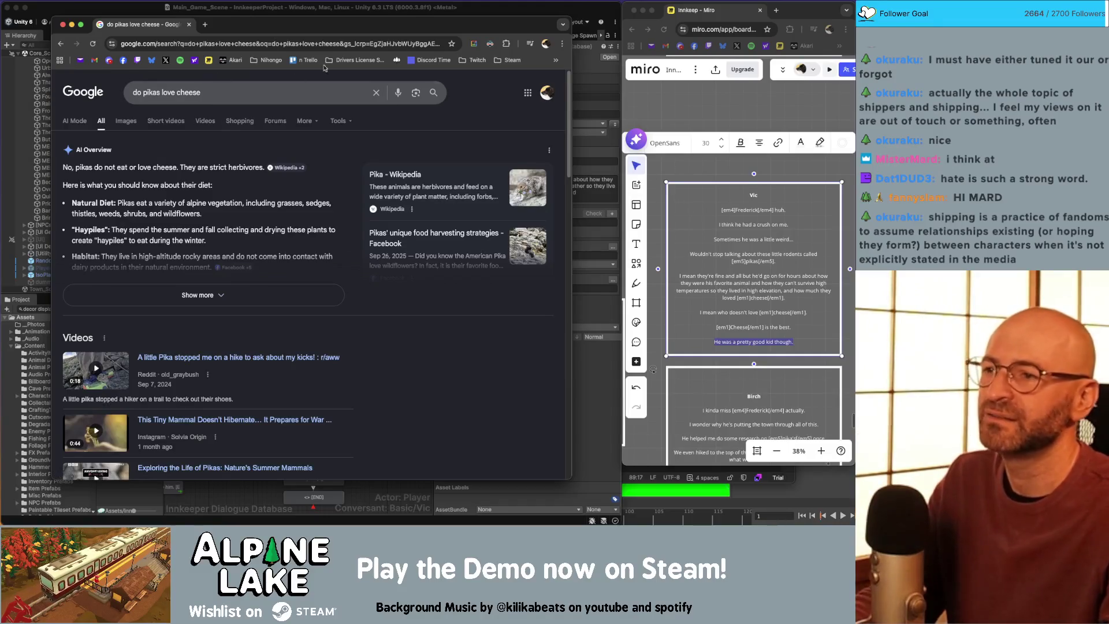
{"action": "middle_click", "coordinate": [146, 26]}
{"action": "left_click", "coordinate": [733, 281]}
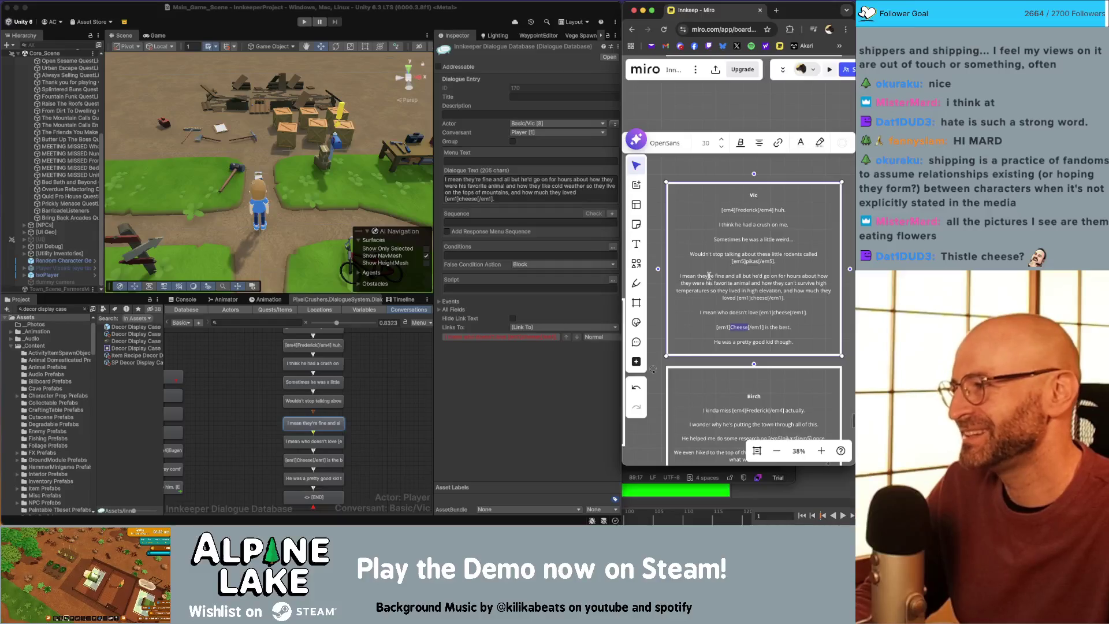
Step: Insert 'eating' before 'cheese' so the line ends 'how much they loved eating cheese'
{"action": "left_click", "coordinate": [582, 202]}
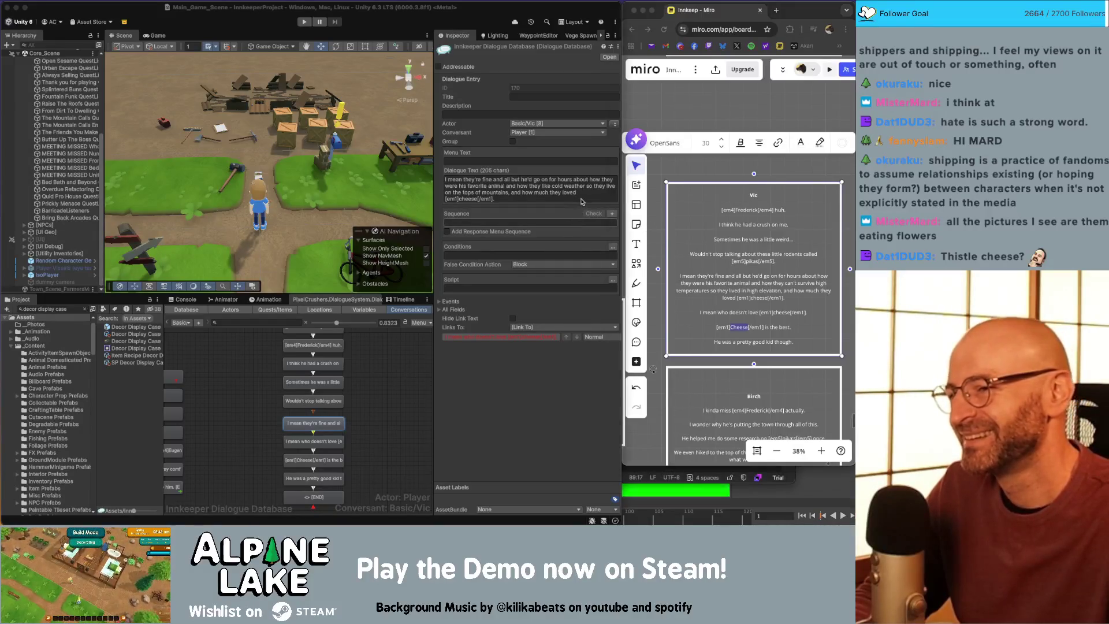
{"action": "left_click", "coordinate": [577, 196]}
{"action": "double_click", "coordinate": [466, 199]}
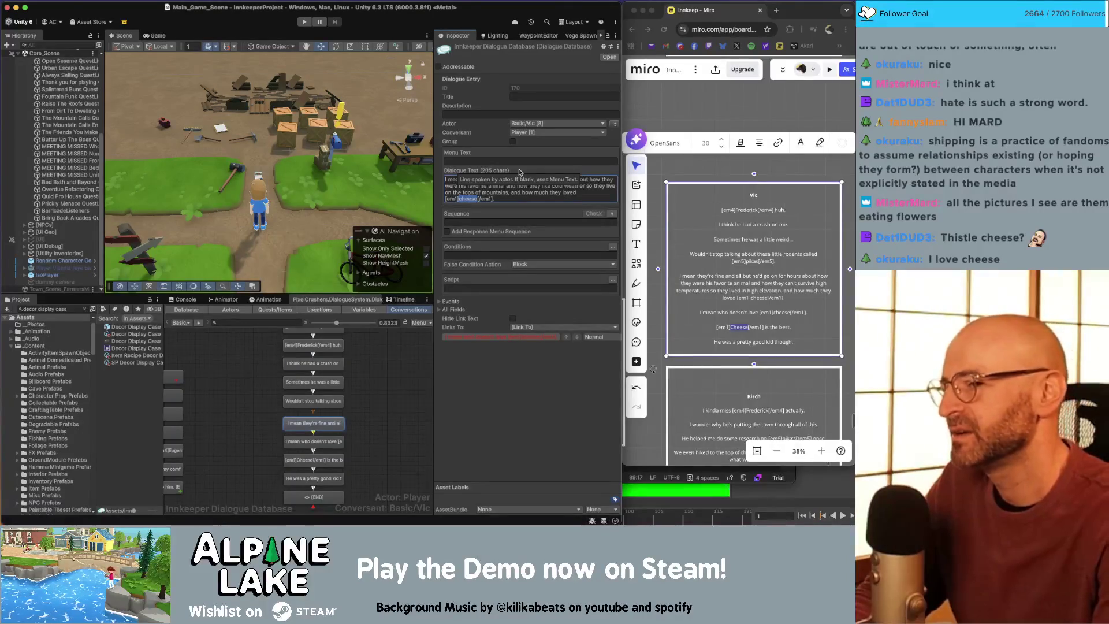
{"action": "key", "text": "Return"}
{"action": "type", "text": "eating"}
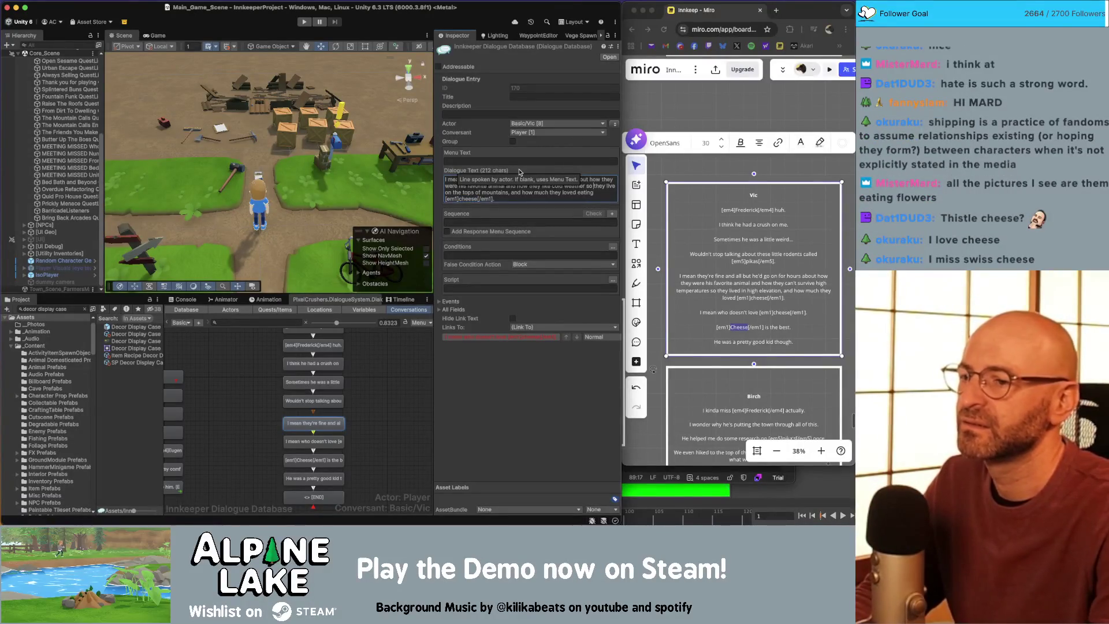
{"action": "key", "text": "alt+shift+Left"}
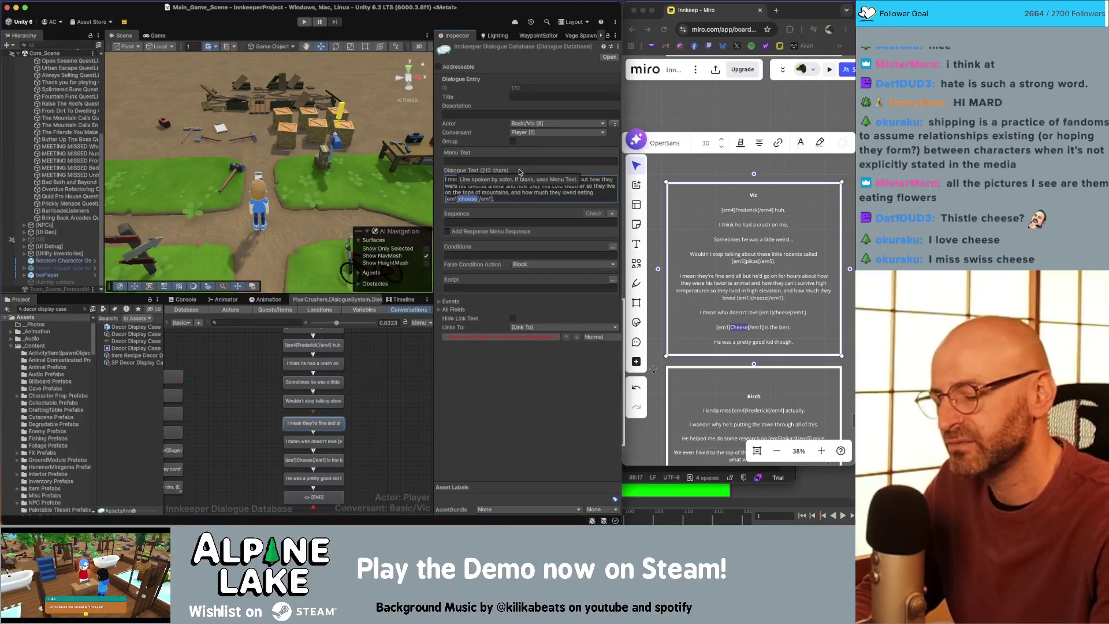
{"action": "left_click", "coordinate": [75, 304]}
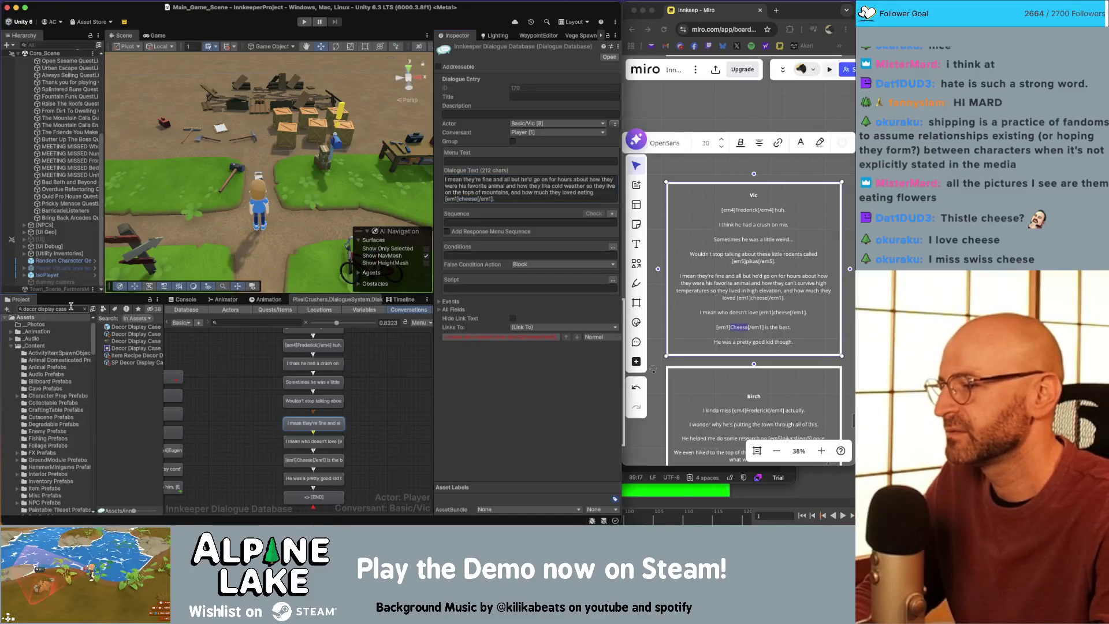
Step: Filter project assets with 'lower', view Flower Tulip and Flower Poppy, then reselect Vic's cheese line
{"action": "key", "text": "BackSpace"}
{"action": "type", "text": "lower"}
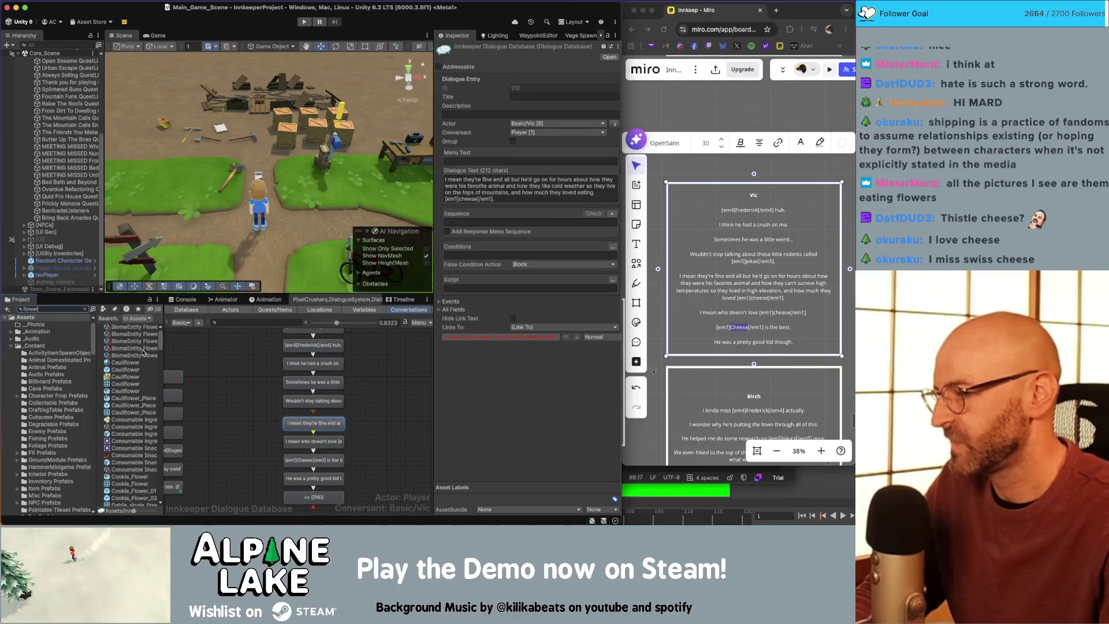
{"action": "left_click_drag", "start_coordinate": [164, 350], "coordinate": [171, 350]}
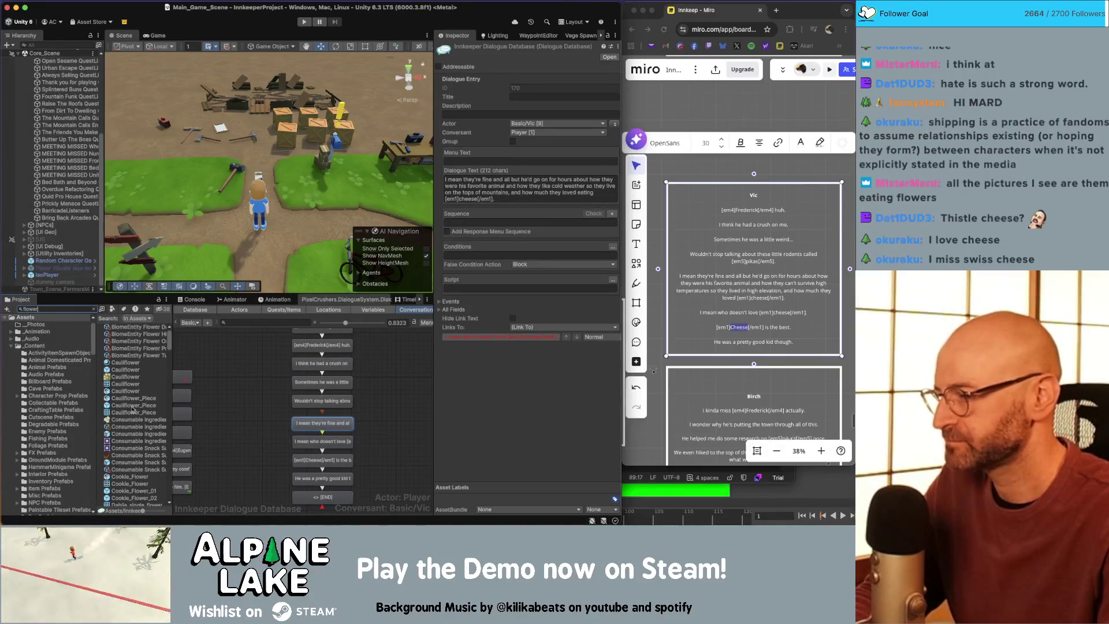
{"action": "scroll", "coordinate": [133, 408], "scroll_direction": "down", "scroll_amount": 10}
{"action": "left_click", "coordinate": [133, 461]}
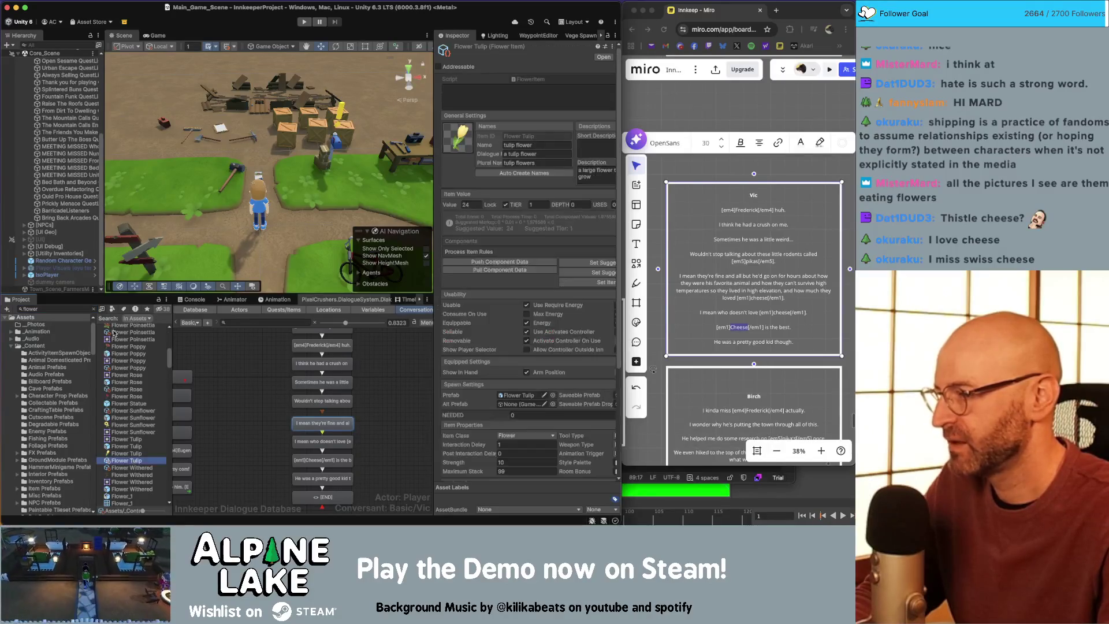
{"action": "left_click", "coordinate": [93, 310]}
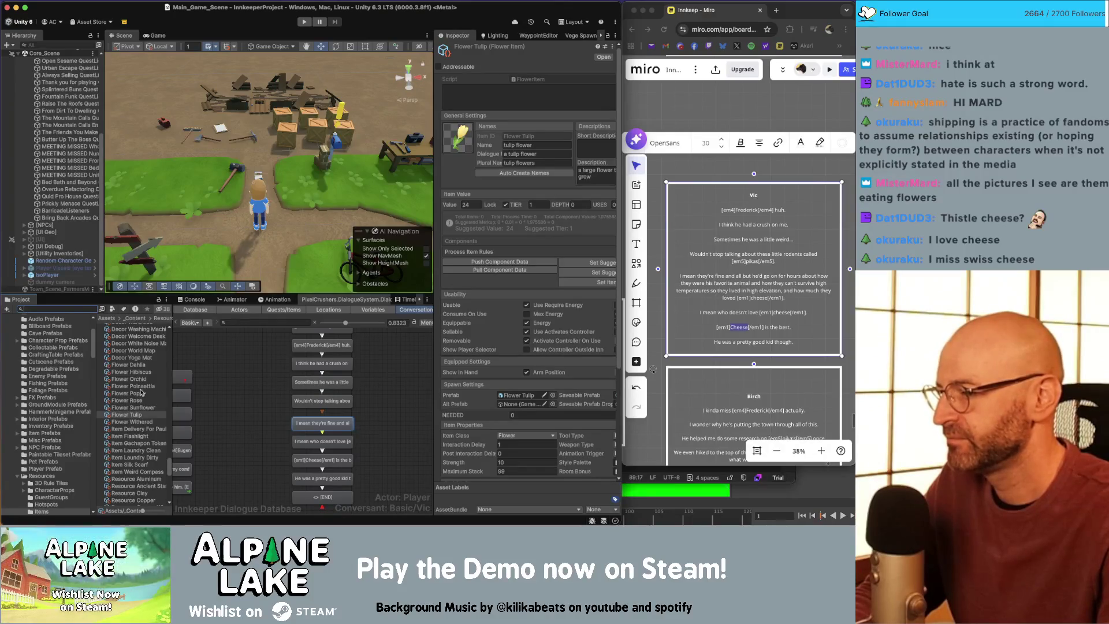
{"action": "left_click", "coordinate": [142, 393]}
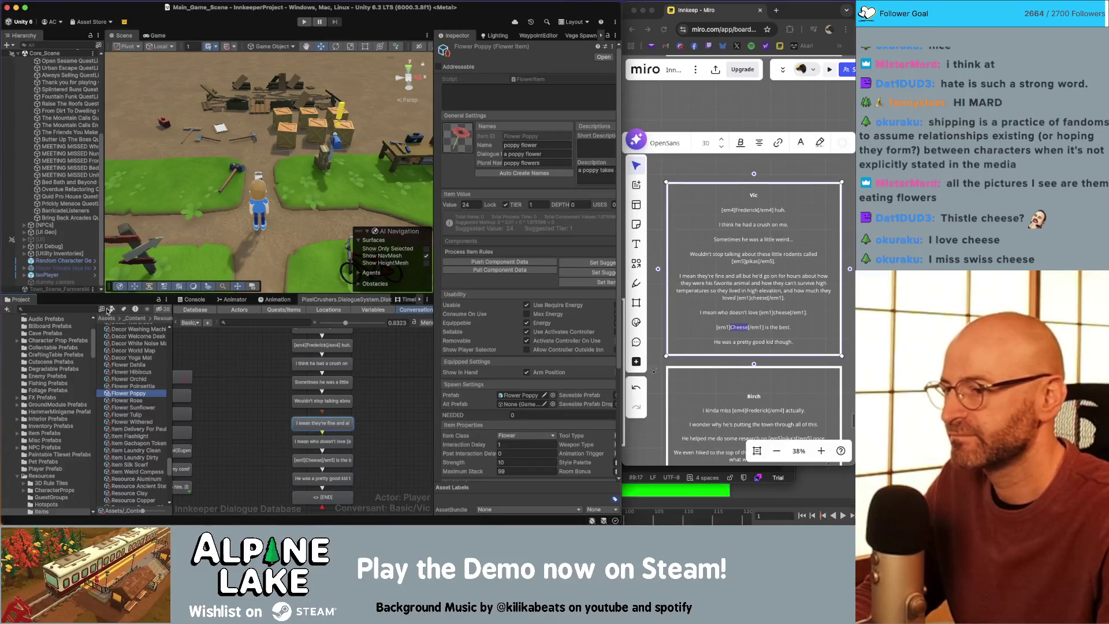
{"action": "left_click", "coordinate": [341, 423]}
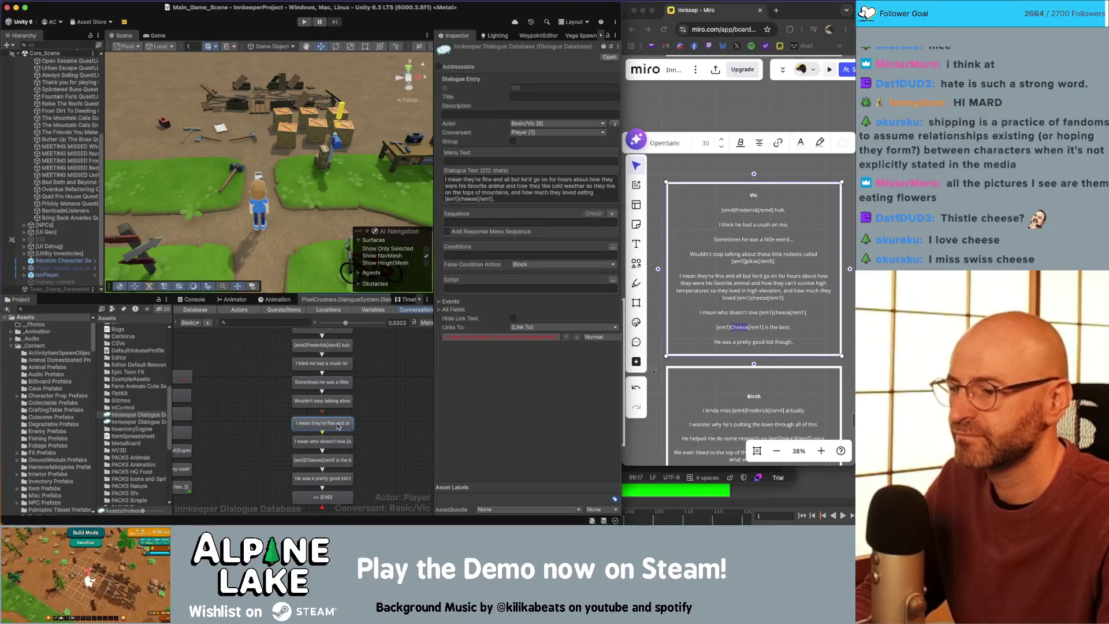
Step: Change 'cheese' to 'flowers' in Vic's Unity line and select the updated text
{"action": "double_click", "coordinate": [467, 198]}
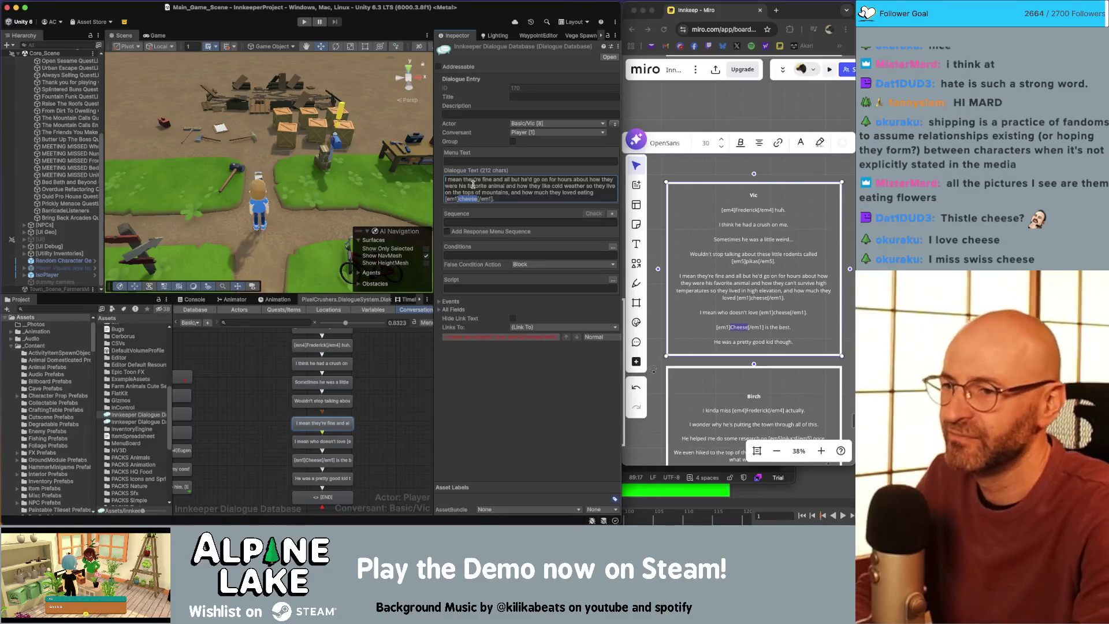
{"action": "type", "text": "flowers"}
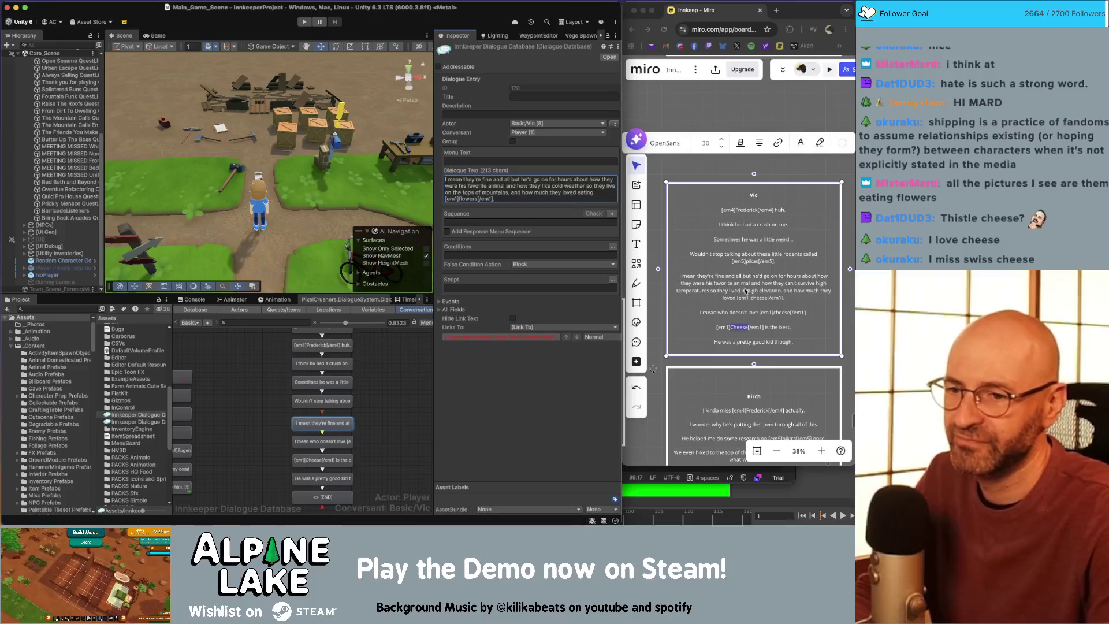
{"action": "left_click", "coordinate": [784, 312]}
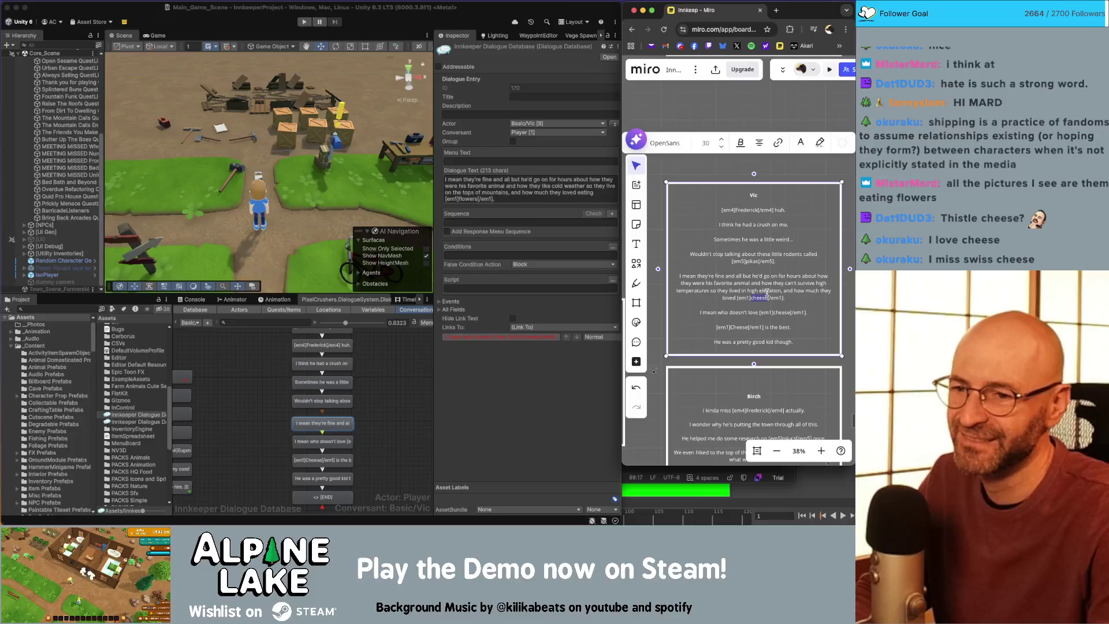
{"action": "left_click", "coordinate": [509, 197]}
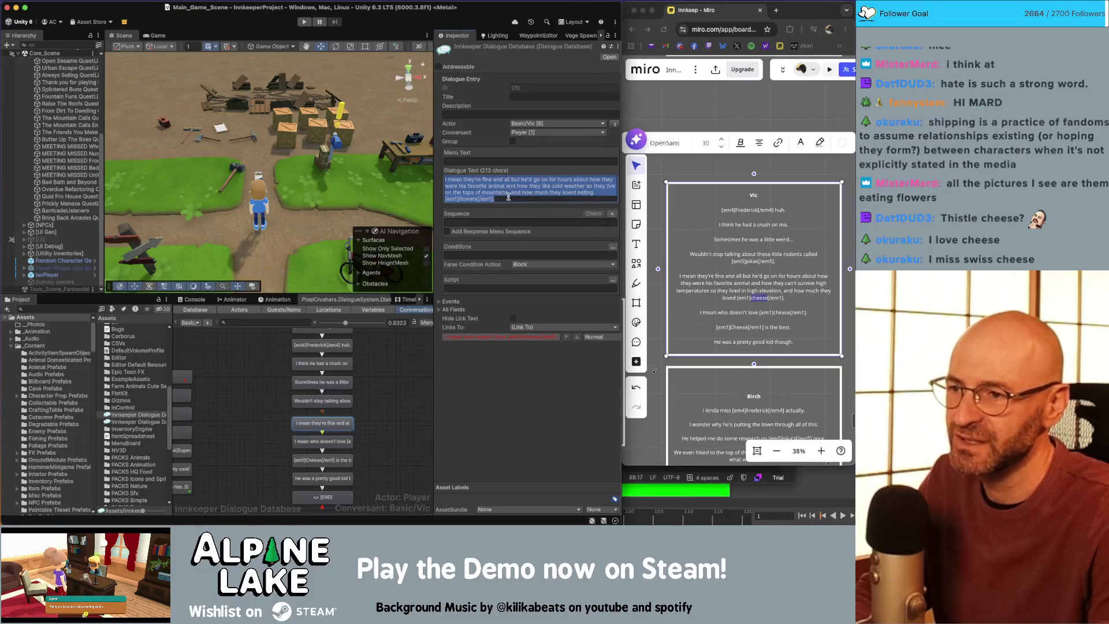
Step: Paste the updated line over the Miro paragraph and change the remaining cheese words to flowers
{"action": "left_click_drag", "start_coordinate": [787, 298], "coordinate": [686, 279]}
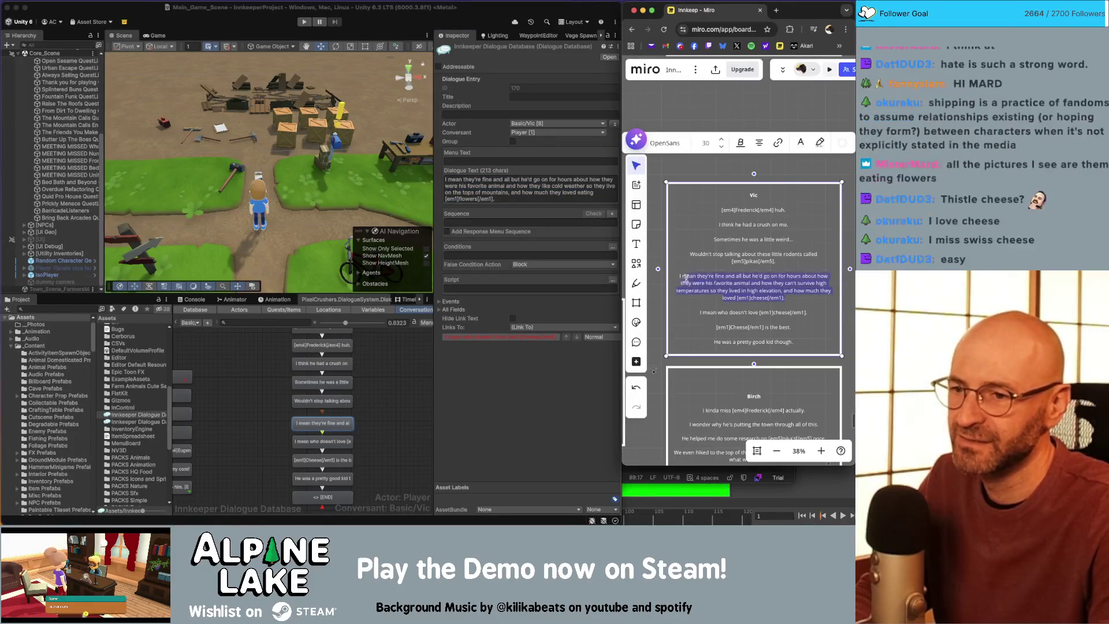
{"action": "key", "text": "super+v"}
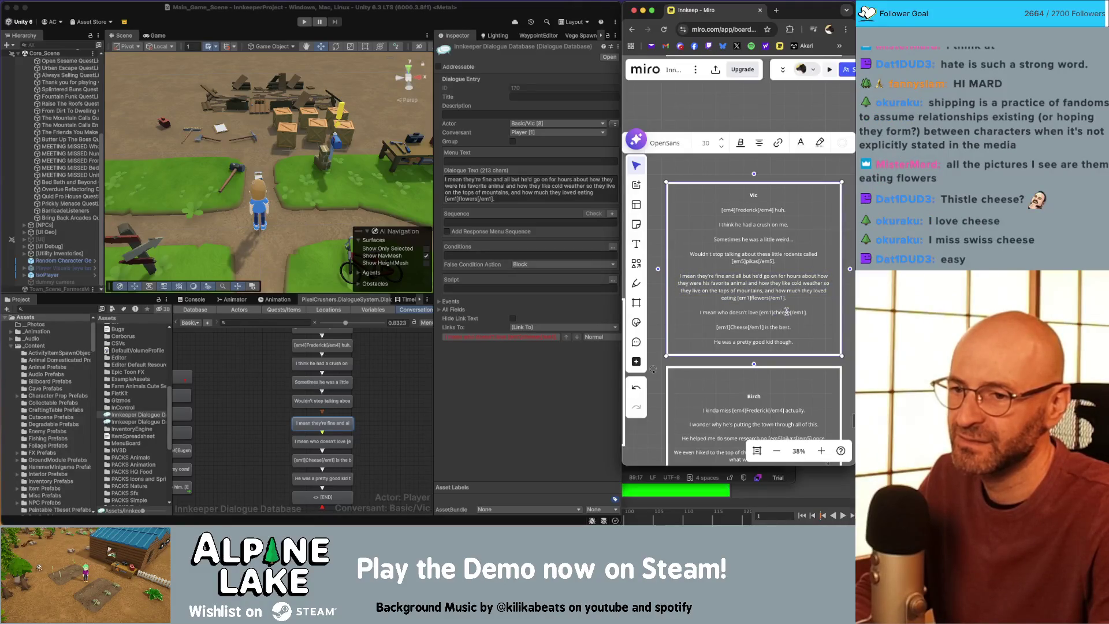
{"action": "double_click", "coordinate": [787, 312]}
{"action": "type", "text": "flowers"}
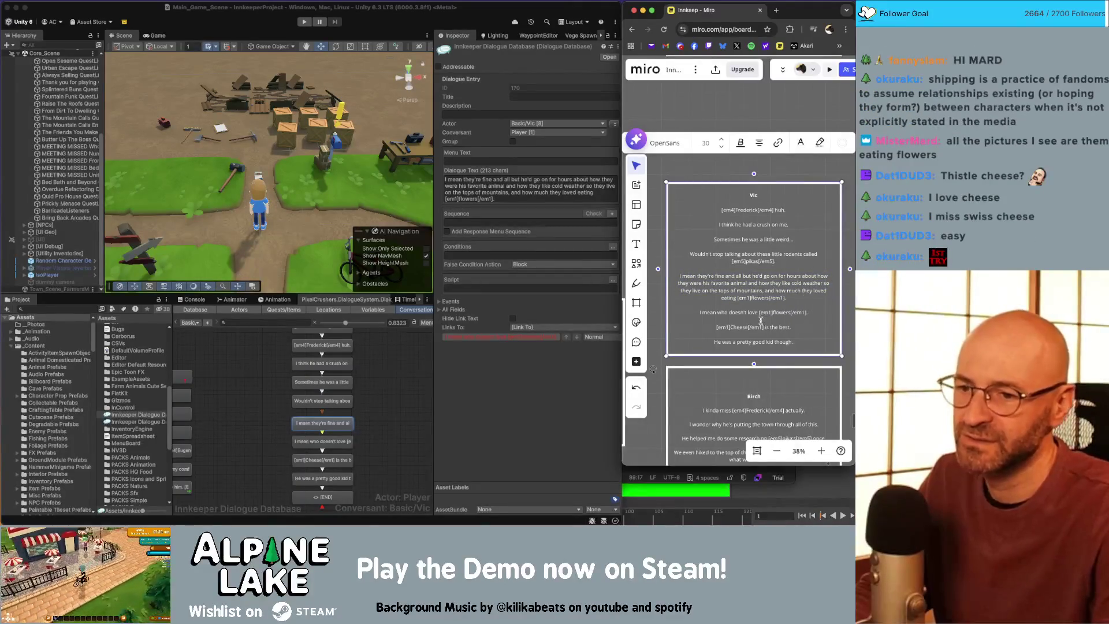
{"action": "left_click_drag", "start_coordinate": [735, 325], "coordinate": [732, 325]}
{"action": "type", "text": "flowers"}
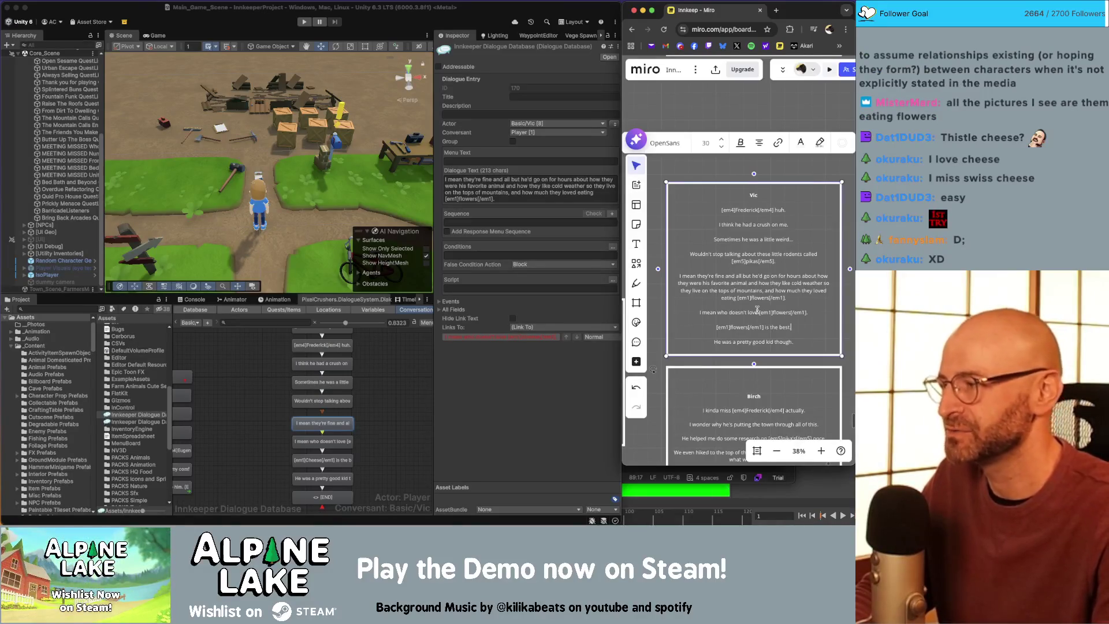
Step: Add a period after '[em1]flowers[/em1] is the best' in the Miro note
{"action": "type", "text": "."}
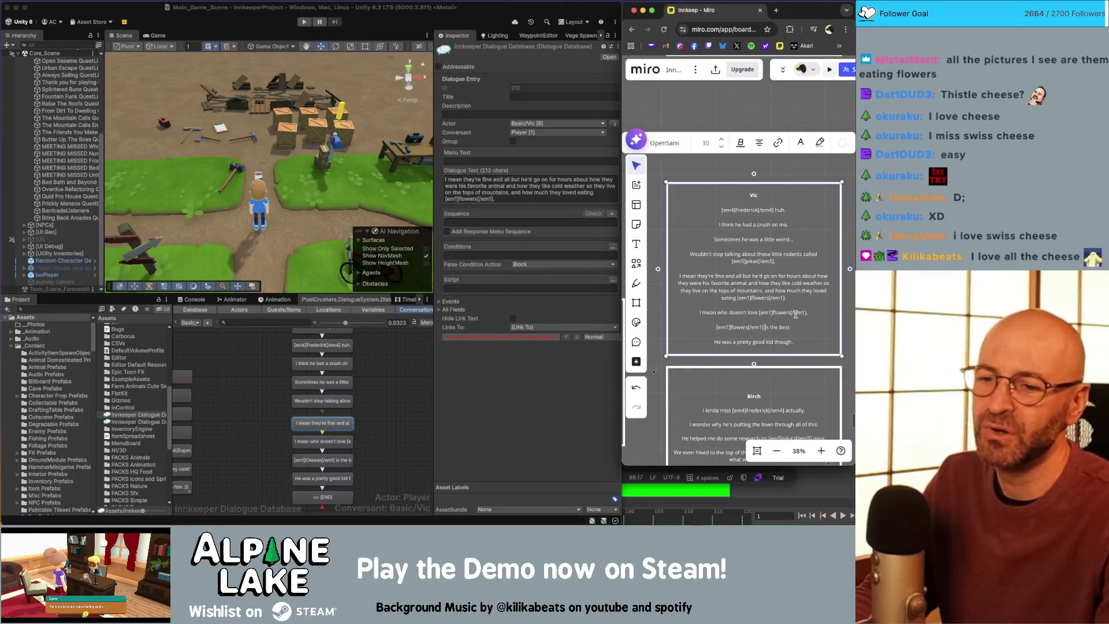
{"action": "left_click", "coordinate": [729, 327]}
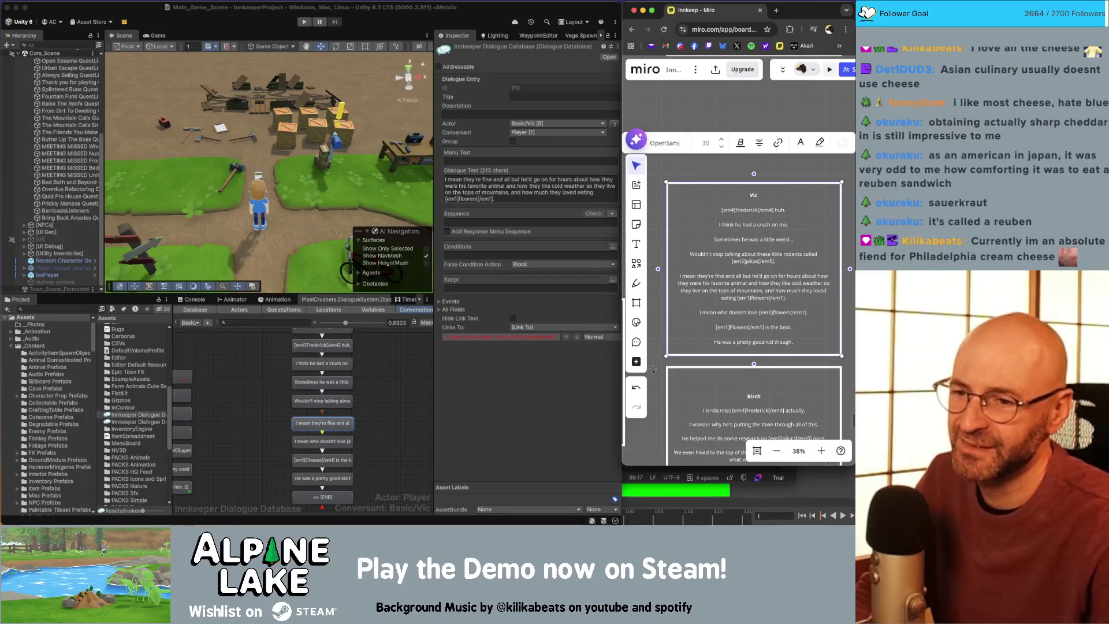
Step: Change 'is' to 'are' in Miro and carry 'I mean who doesn't love flowers.' into Vic's Unity line
{"action": "double_click", "coordinate": [769, 327]}
{"action": "type", "text": "are"}
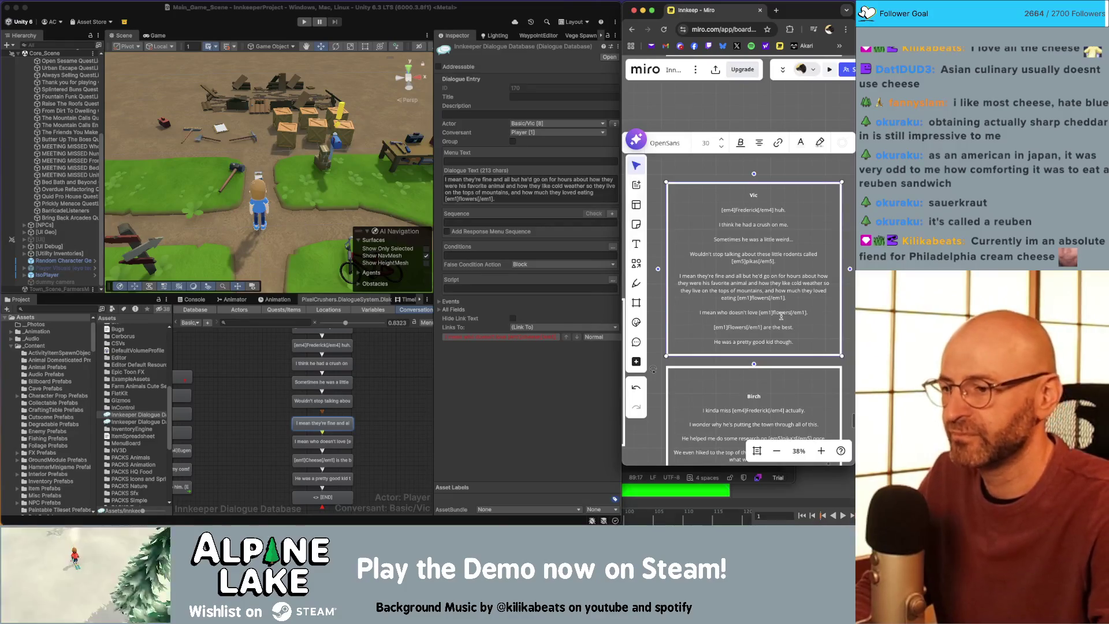
{"action": "left_click_drag", "start_coordinate": [808, 313], "coordinate": [693, 314]}
{"action": "left_click", "coordinate": [351, 460]}
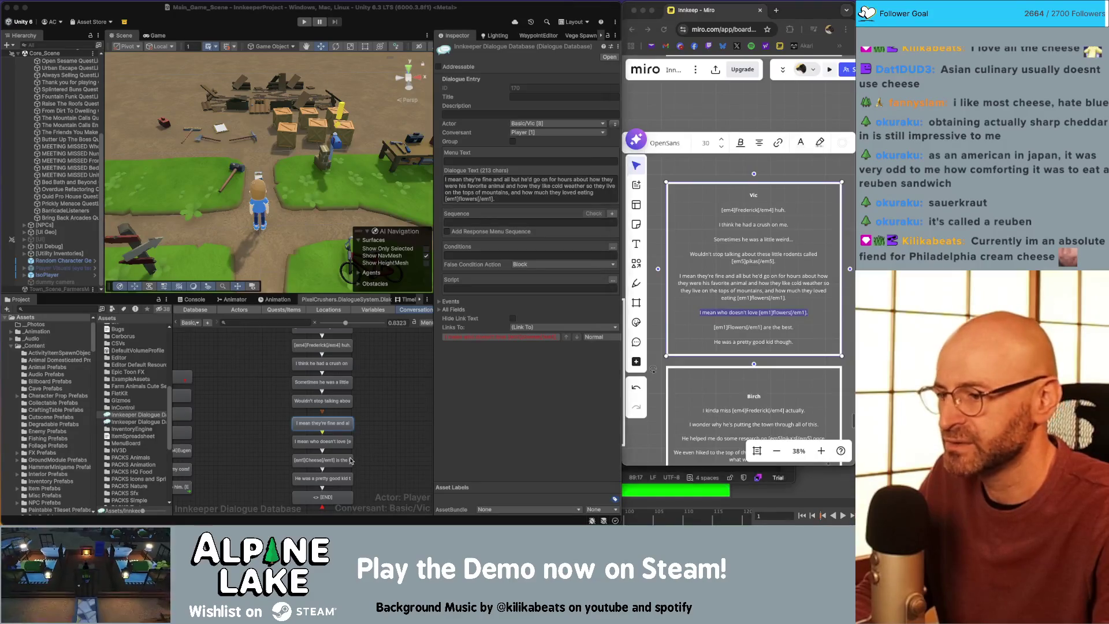
{"action": "left_click", "coordinate": [341, 460]}
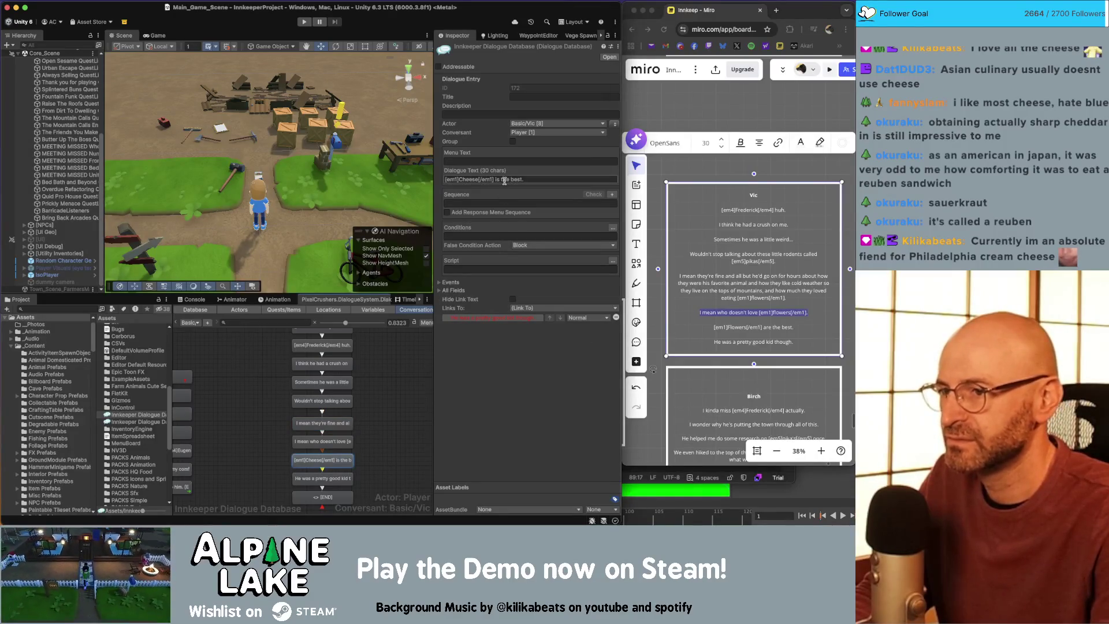
{"action": "left_click", "coordinate": [347, 441]}
{"action": "left_click", "coordinate": [574, 180]}
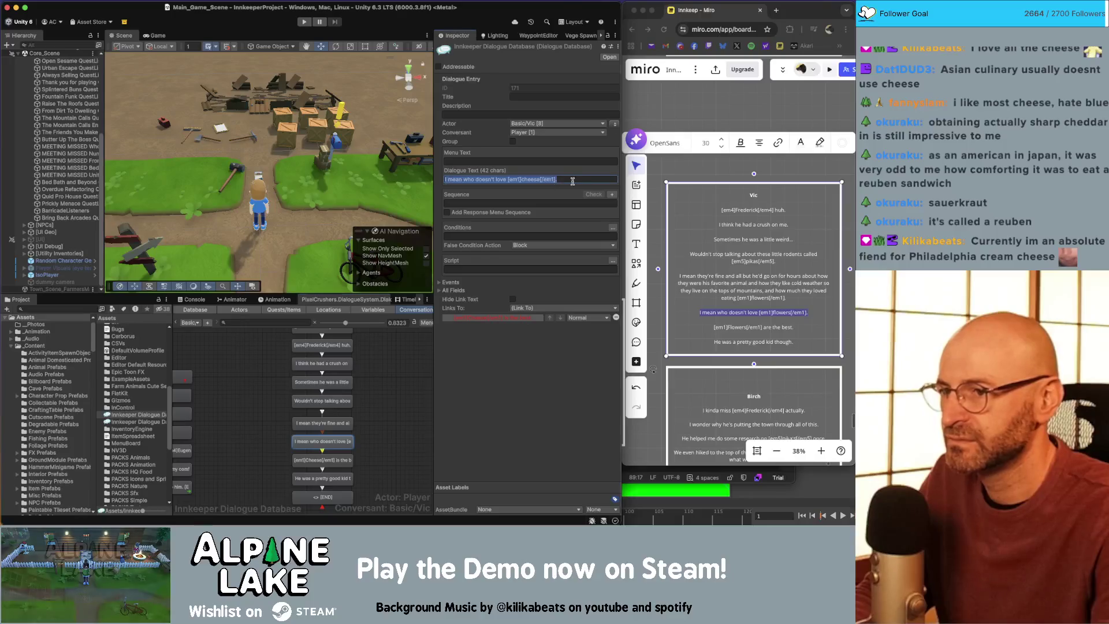
Step: Paste 'Flowers are the best.' from Miro over the old Cheese line's Dialogue Text
{"action": "left_click_drag", "start_coordinate": [803, 327], "coordinate": [713, 326]}
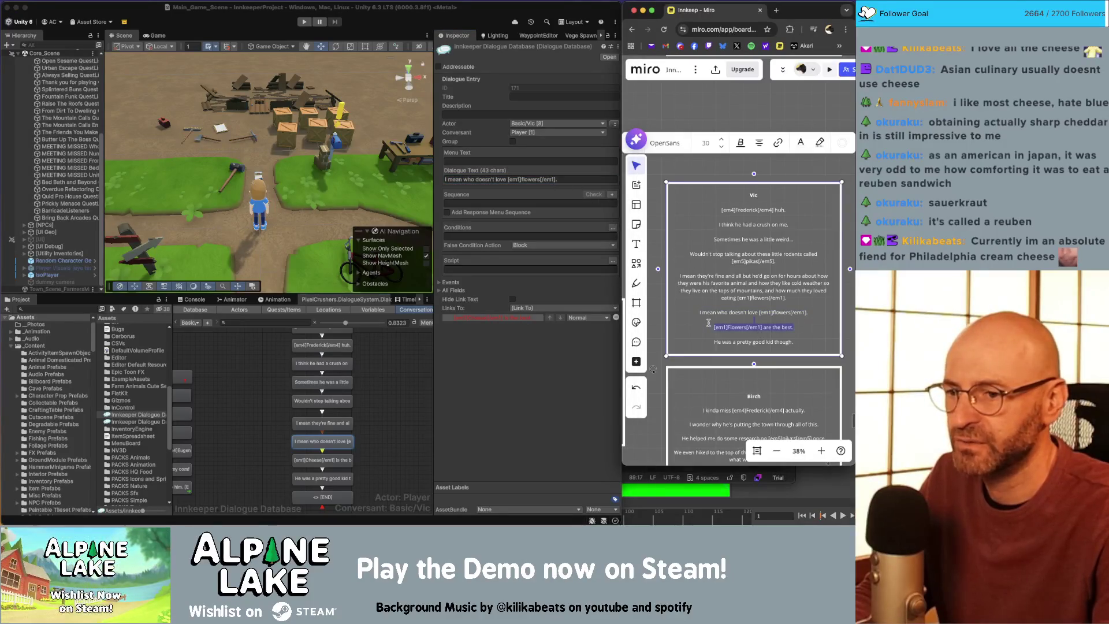
{"action": "left_click", "coordinate": [333, 460]}
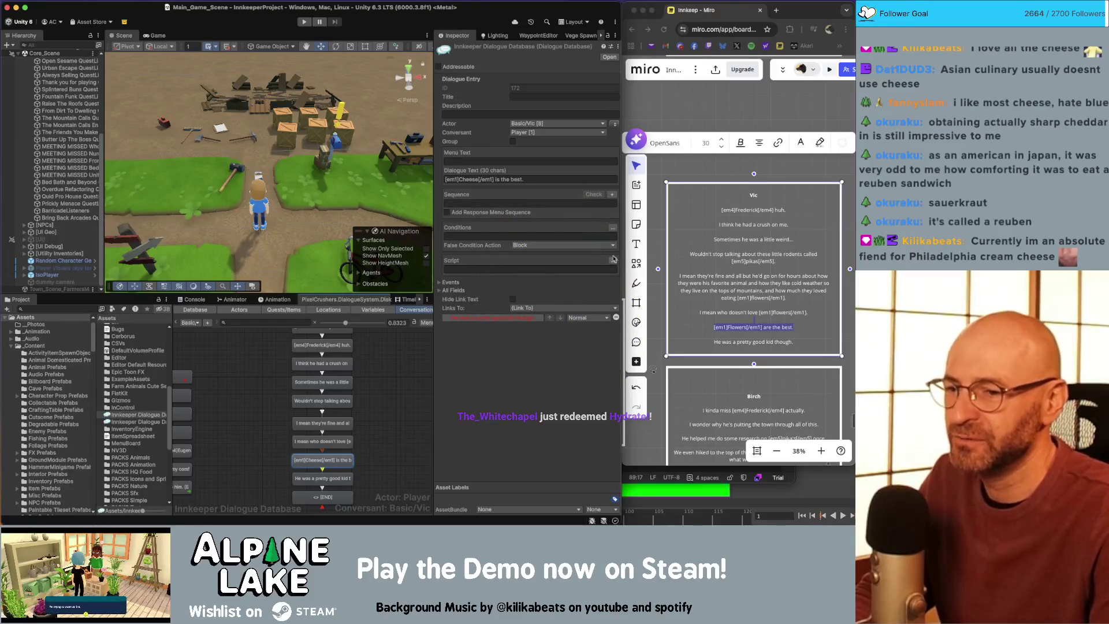
{"action": "left_click", "coordinate": [773, 328]}
{"action": "left_click_drag", "start_coordinate": [796, 327], "coordinate": [712, 328]}
{"action": "key", "text": "ctrl+c"}
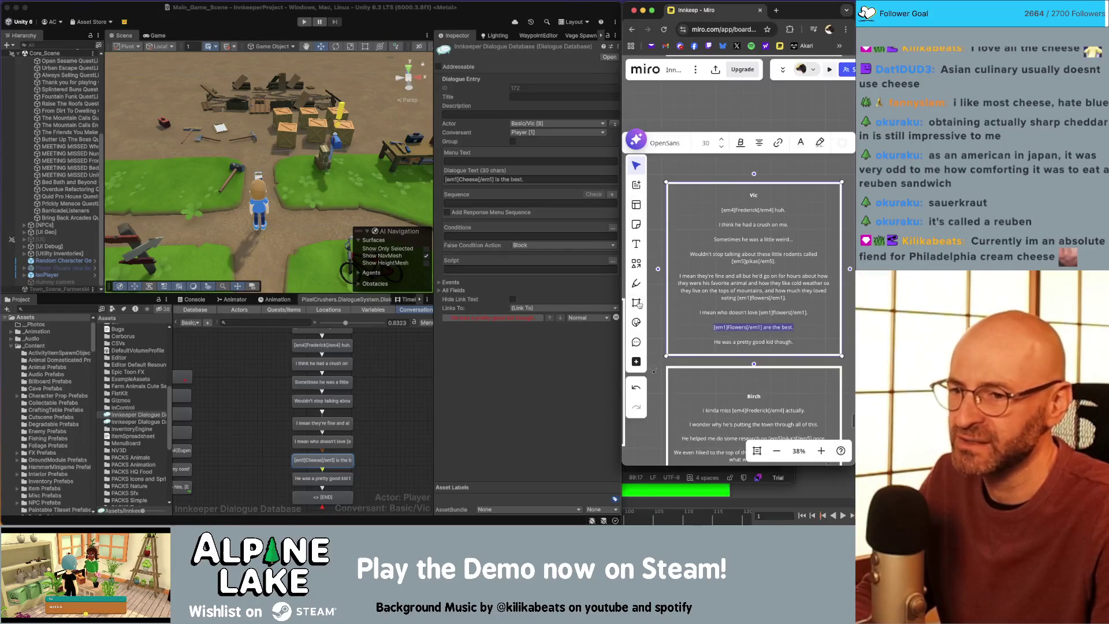
{"action": "left_click", "coordinate": [553, 184]}
{"action": "left_click", "coordinate": [542, 180]}
{"action": "key", "text": "ctrl+v"}
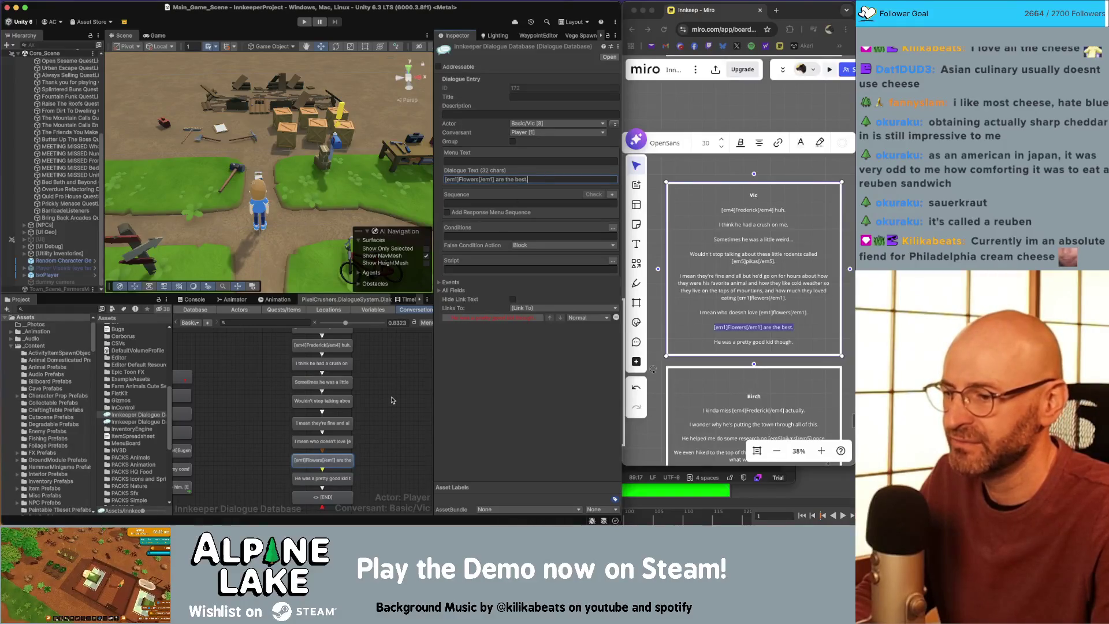
{"action": "left_click", "coordinate": [392, 397]}
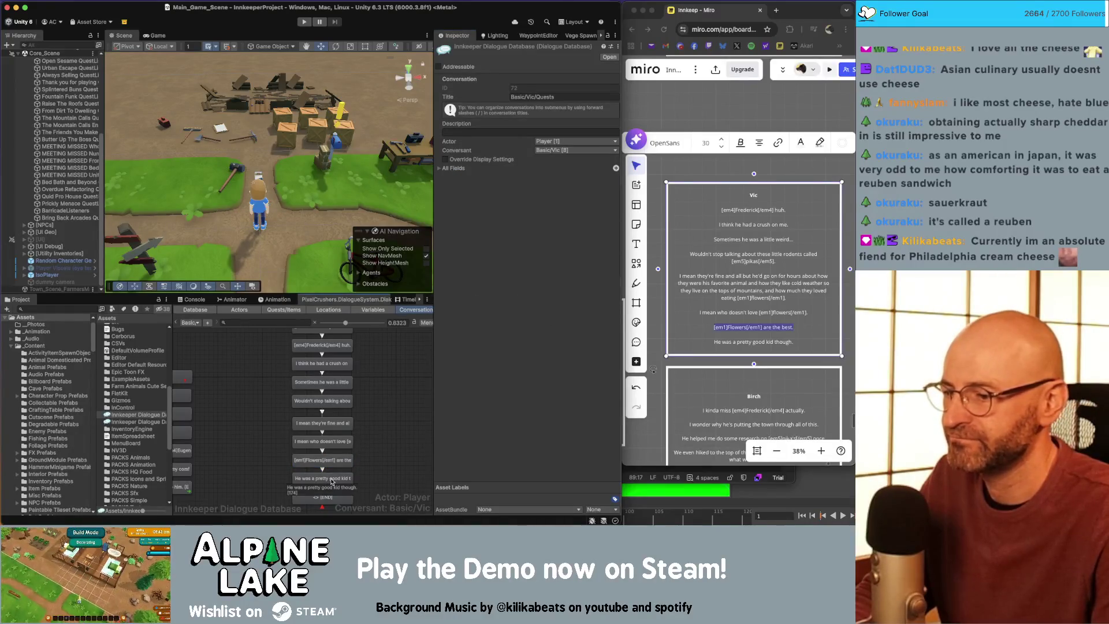
{"action": "scroll", "coordinate": [367, 480], "scroll_direction": "down", "scroll_amount": 2}
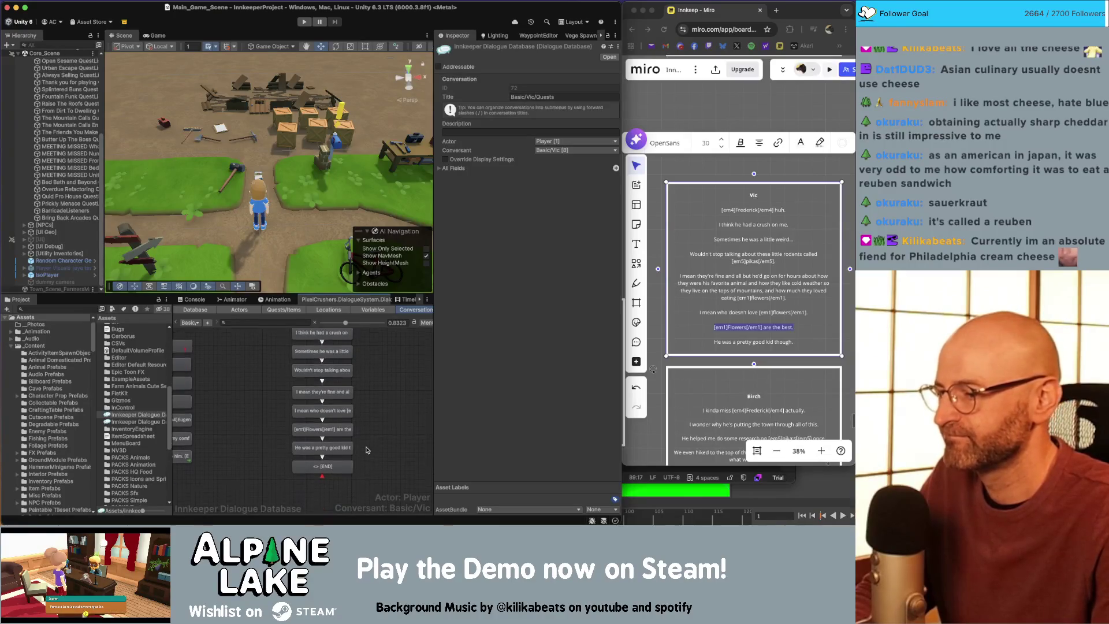
Step: Delete the <> [END] node and confirm the deletion
{"action": "left_click", "coordinate": [344, 465]}
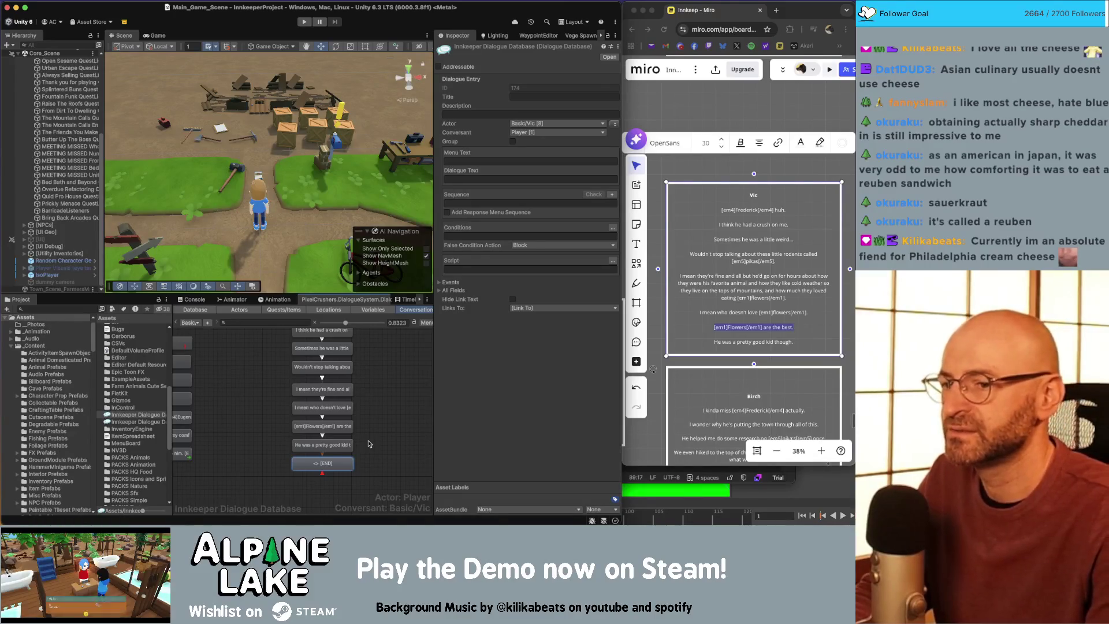
{"action": "key", "text": "Delete"}
{"action": "key", "text": "Return"}
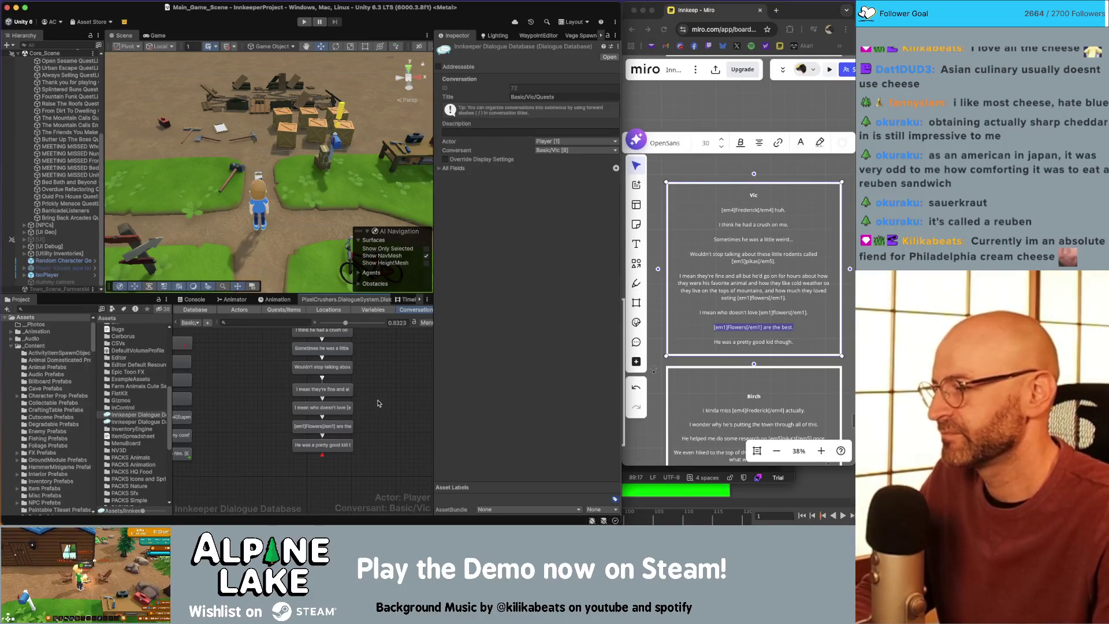
{"action": "scroll", "coordinate": [376, 398], "scroll_direction": "up", "scroll_amount": 3}
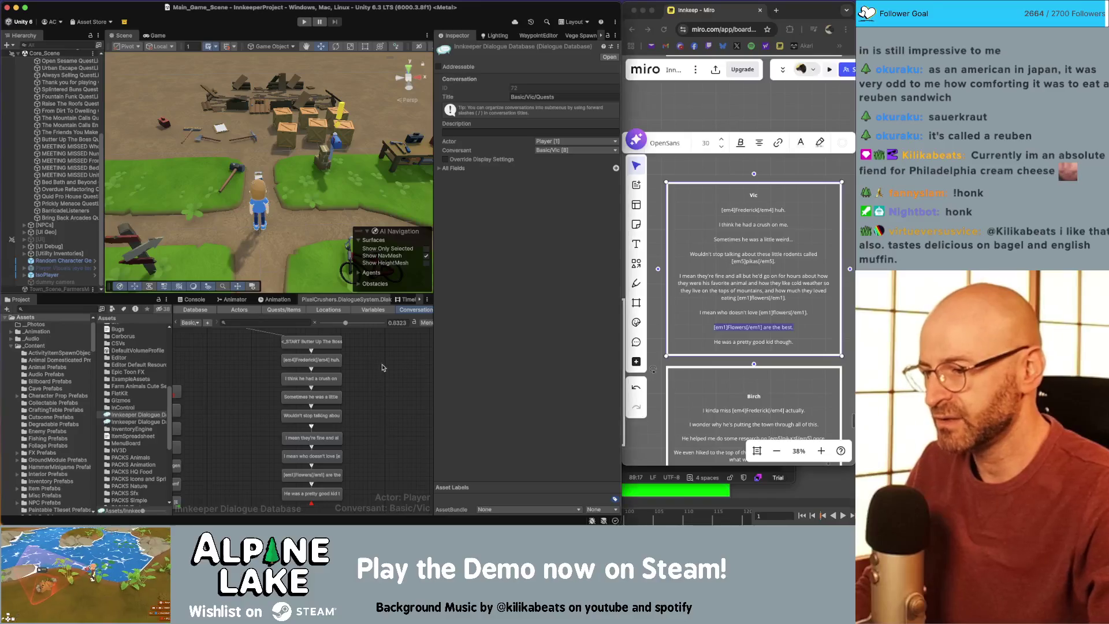
Step: Add a Set Quest script row for Butter Up The Boss to the 'pretty good kid' line
{"action": "scroll", "coordinate": [384, 430], "scroll_direction": "down", "scroll_amount": 3}
{"action": "left_click", "coordinate": [308, 406]}
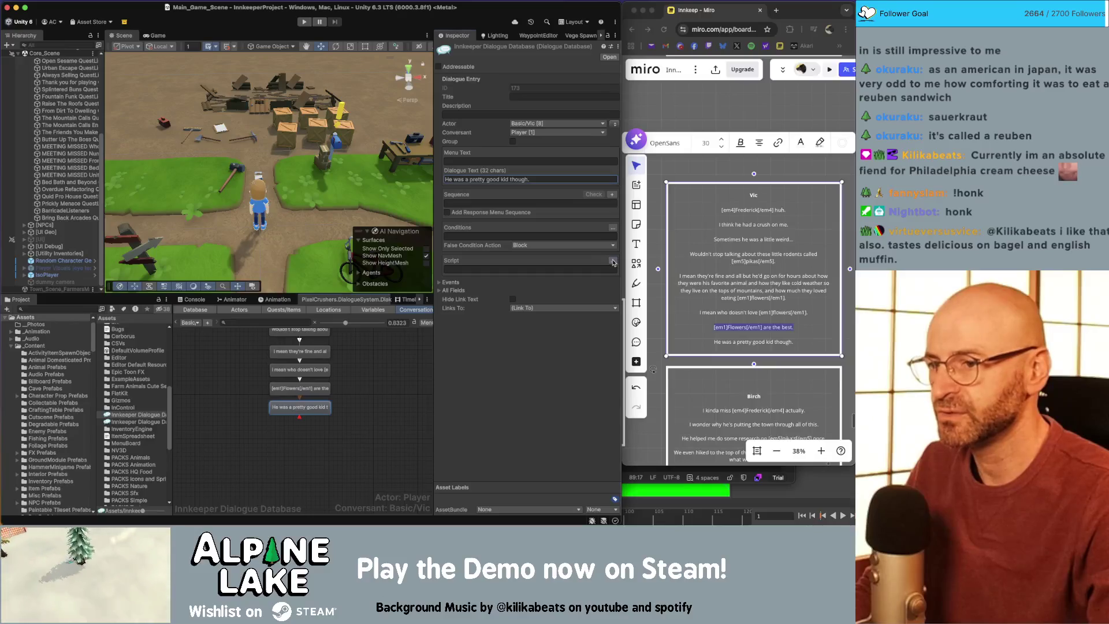
{"action": "left_click", "coordinate": [452, 270]}
{"action": "left_click", "coordinate": [452, 271]}
{"action": "left_click", "coordinate": [477, 271]}
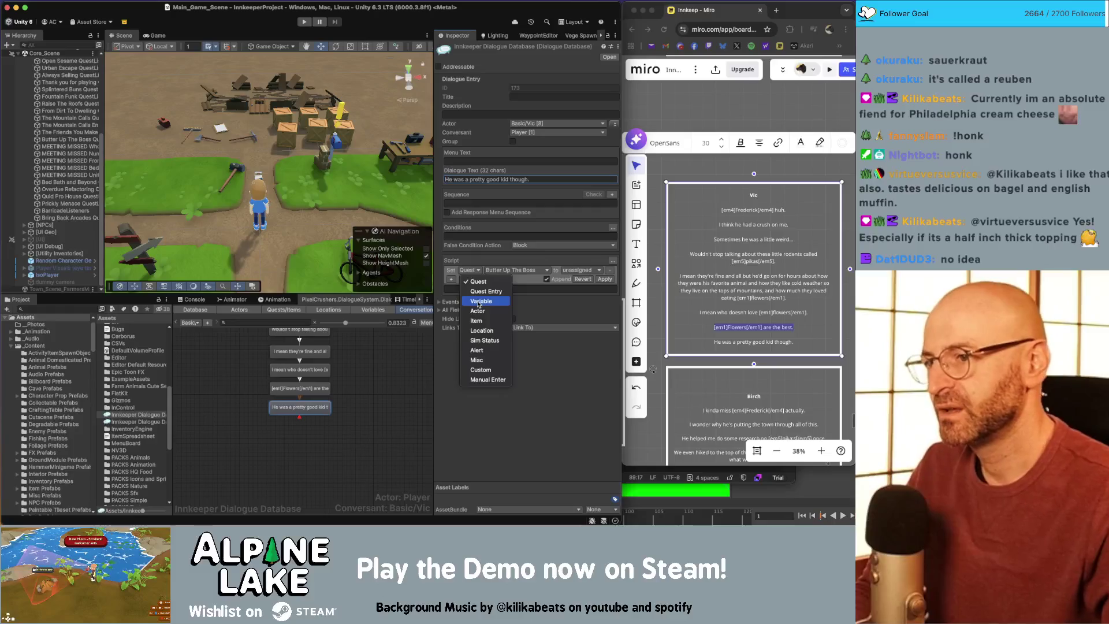
{"action": "left_click", "coordinate": [479, 302]}
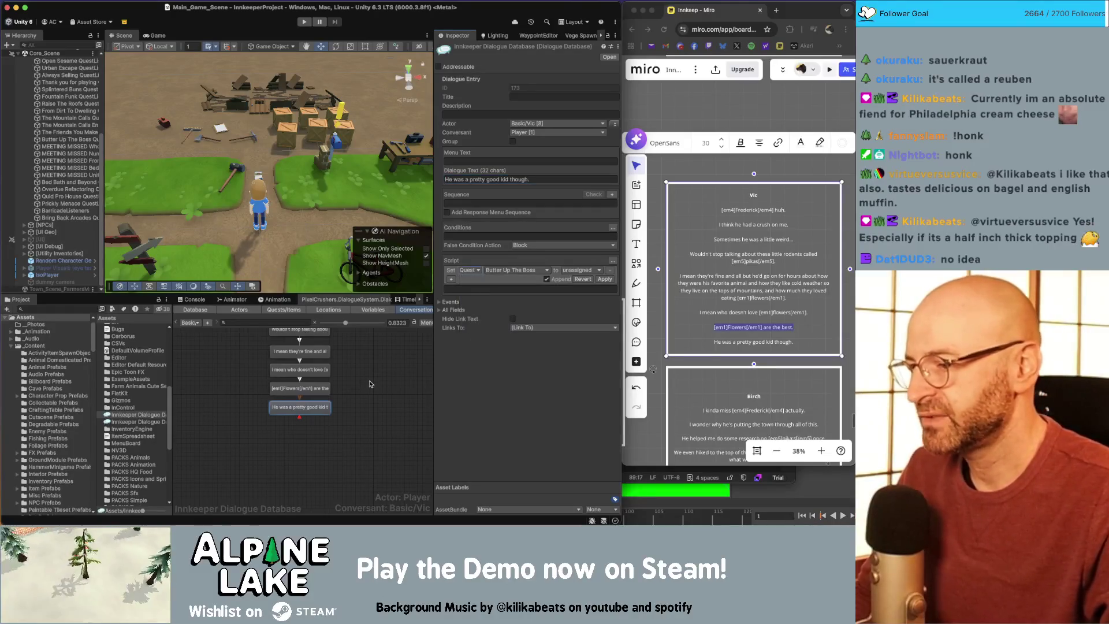
{"action": "left_click", "coordinate": [370, 381]}
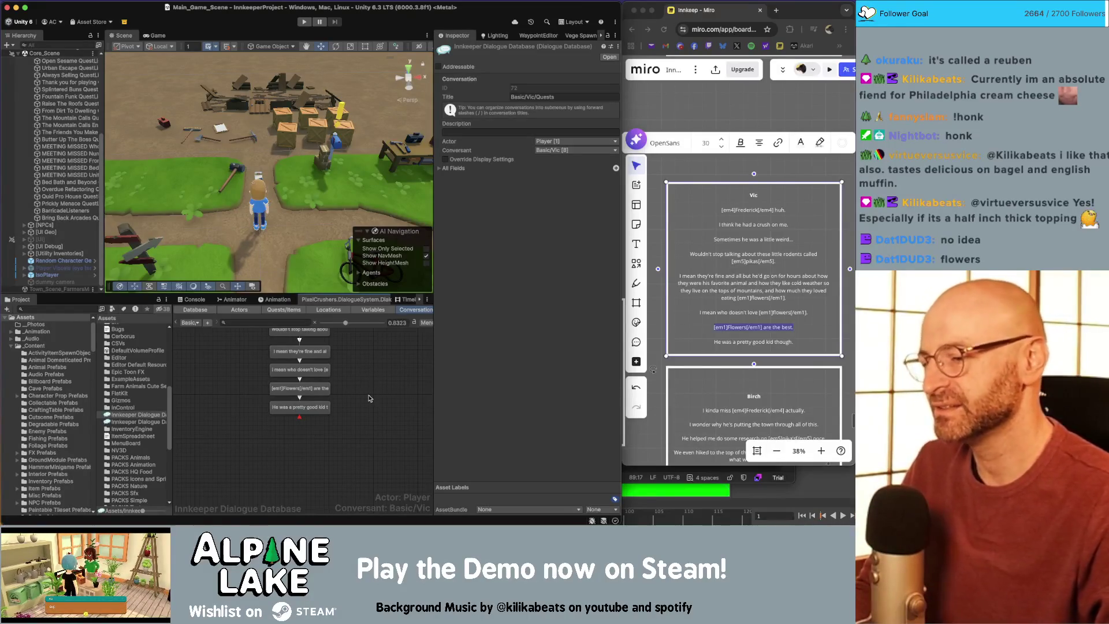
{"action": "scroll", "coordinate": [367, 440], "scroll_direction": "up", "scroll_amount": 3}
{"action": "scroll", "coordinate": [366, 441], "scroll_direction": "up", "scroll_amount": 5}
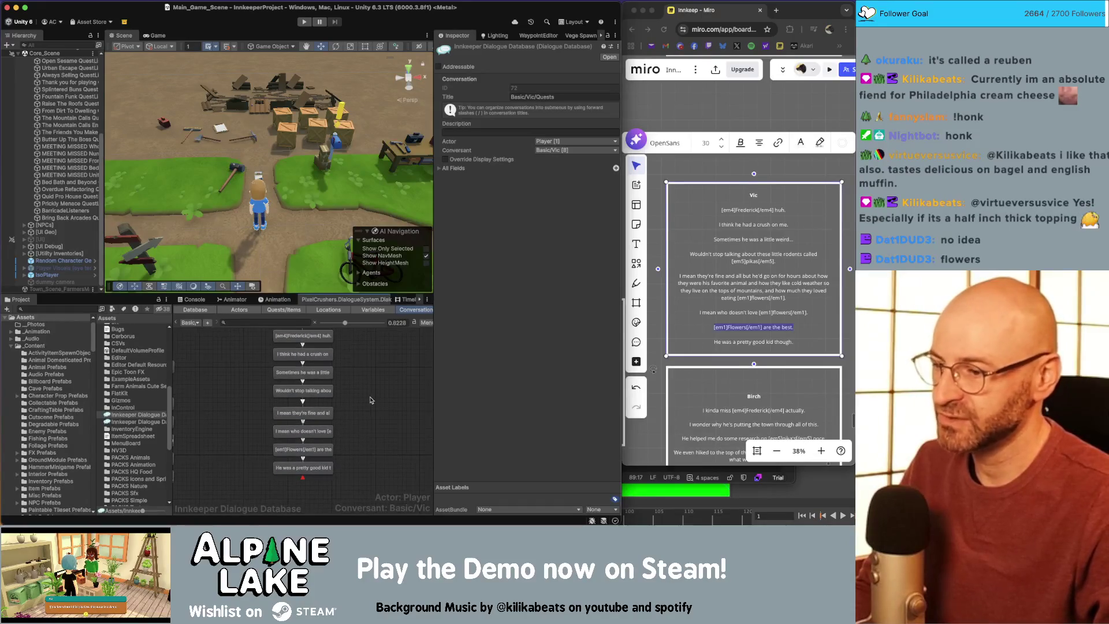
{"action": "scroll", "coordinate": [369, 433], "scroll_direction": "up", "scroll_amount": 5}
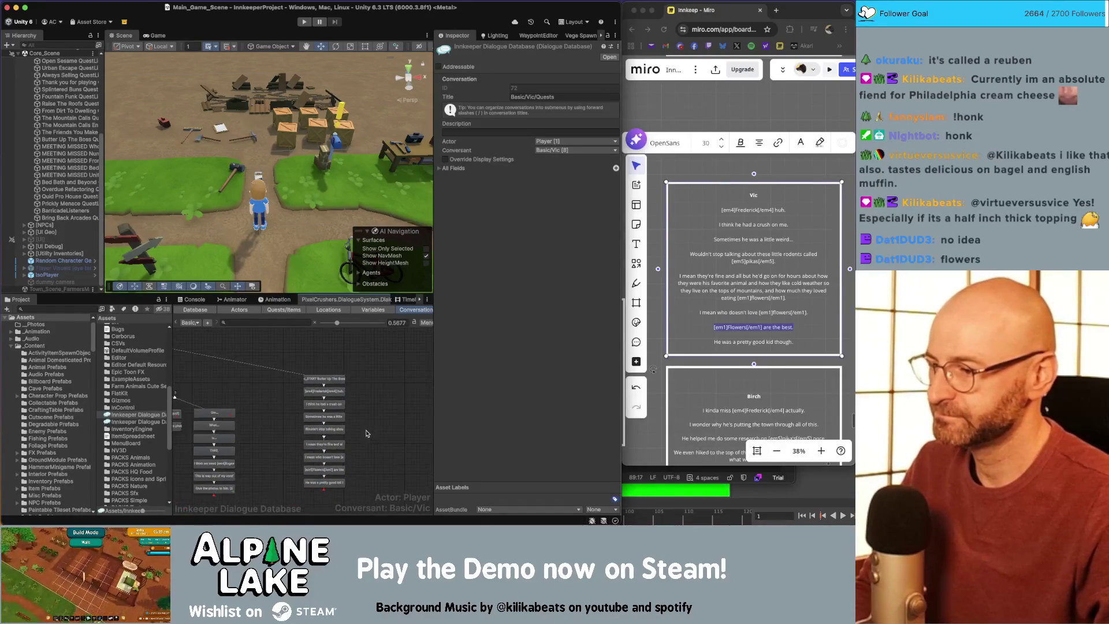
{"action": "scroll", "coordinate": [283, 431], "scroll_direction": "up", "scroll_amount": 5}
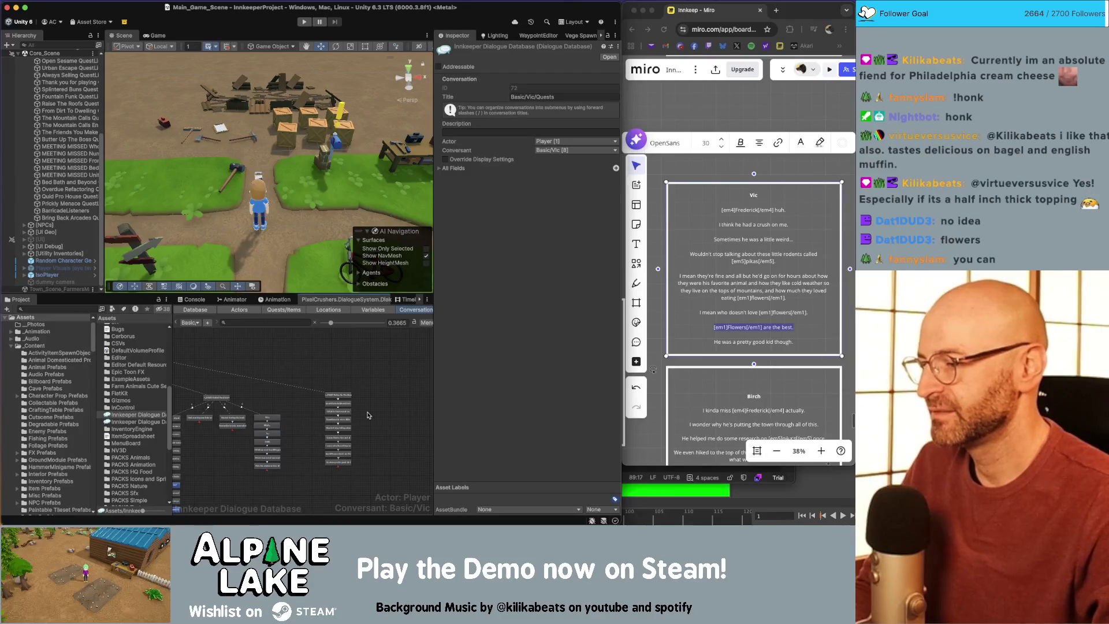
{"action": "scroll", "coordinate": [309, 428], "scroll_direction": "up", "scroll_amount": 3}
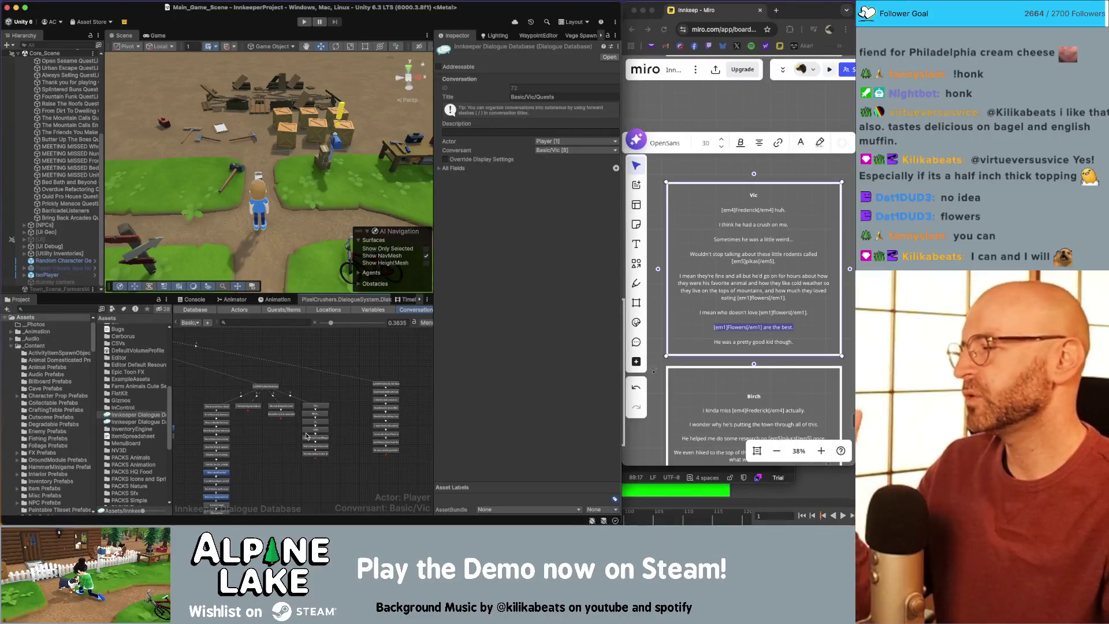
{"action": "scroll", "coordinate": [354, 449], "scroll_direction": "up", "scroll_amount": 5}
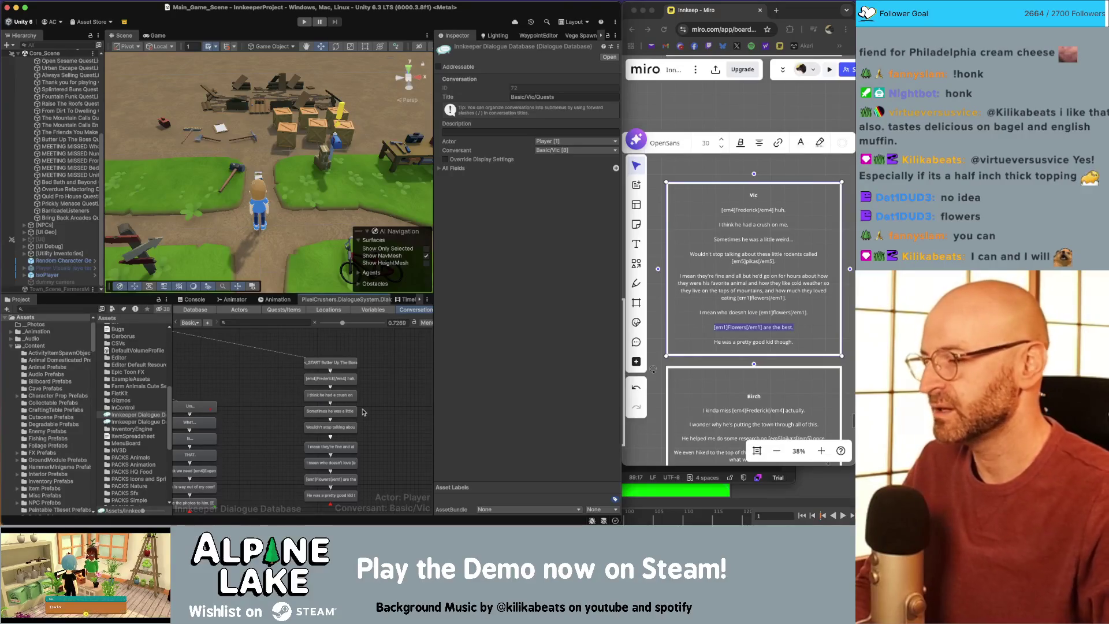
Step: Insert 'his favorite animal,' into Vic's pikas line on the Miro card and copy it
{"action": "left_click", "coordinate": [746, 254]}
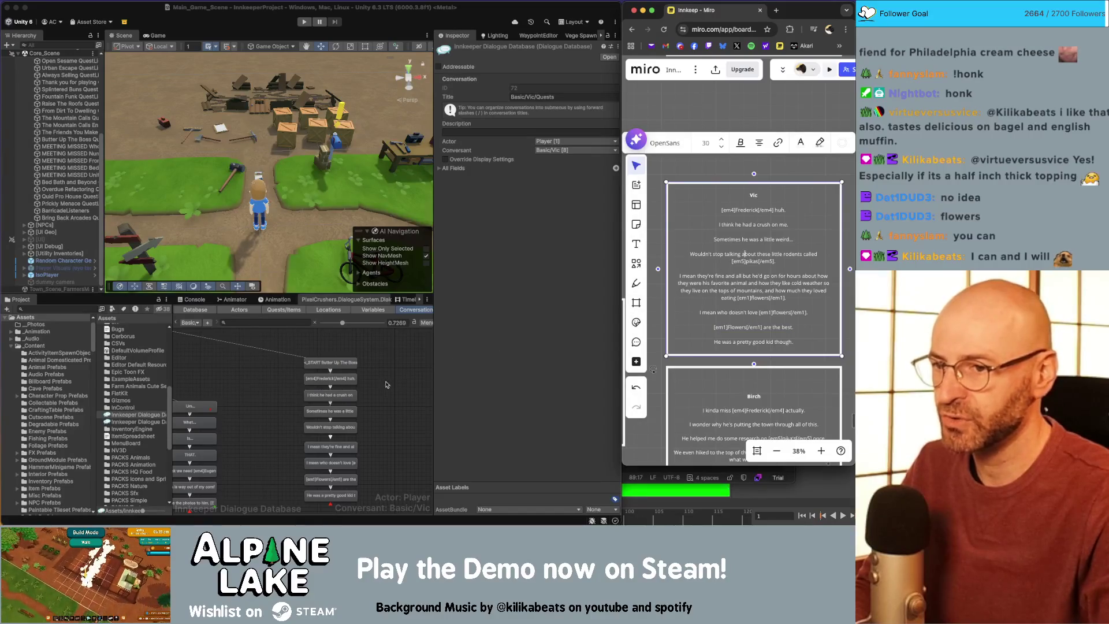
{"action": "left_click", "coordinate": [345, 398]}
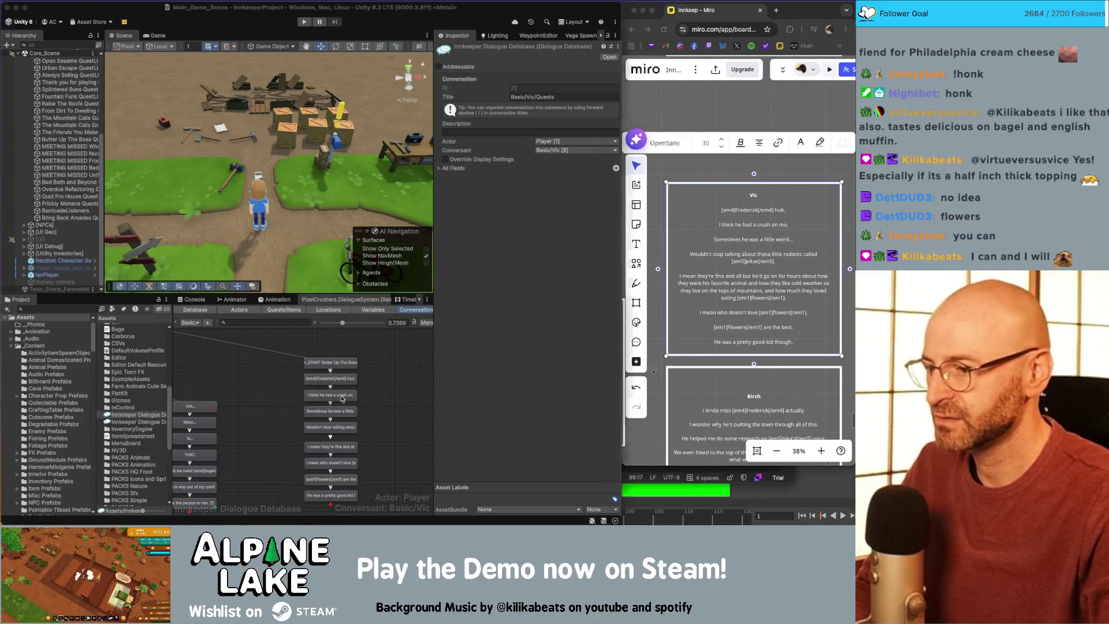
{"action": "left_click", "coordinate": [373, 388]}
{"action": "scroll", "coordinate": [367, 397], "scroll_direction": "down", "scroll_amount": 1}
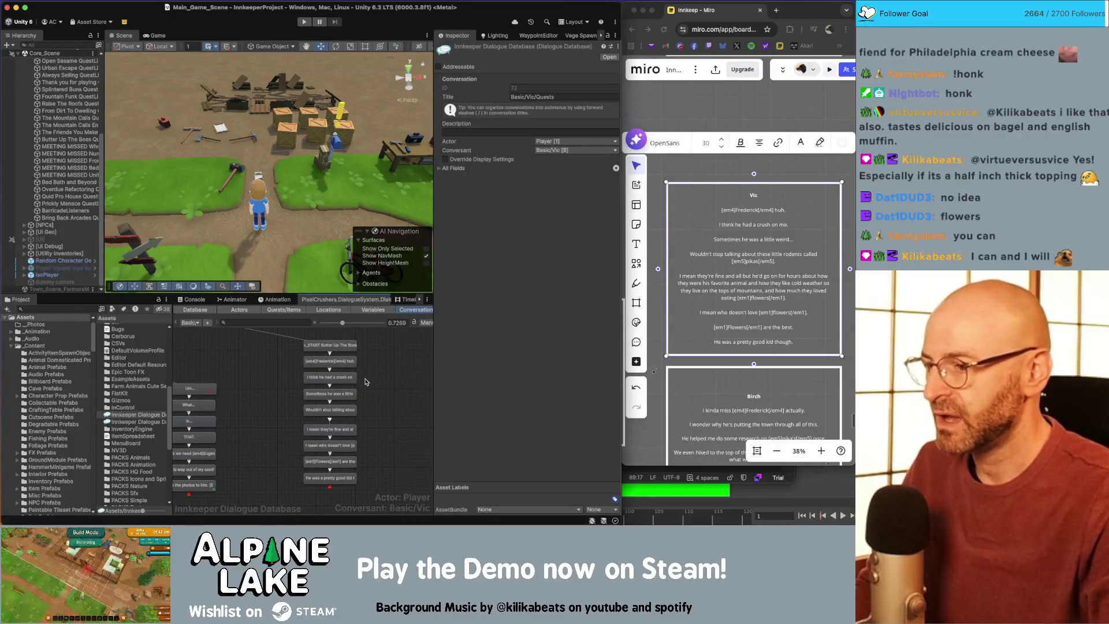
{"action": "scroll", "coordinate": [372, 381], "scroll_direction": "down", "scroll_amount": 1}
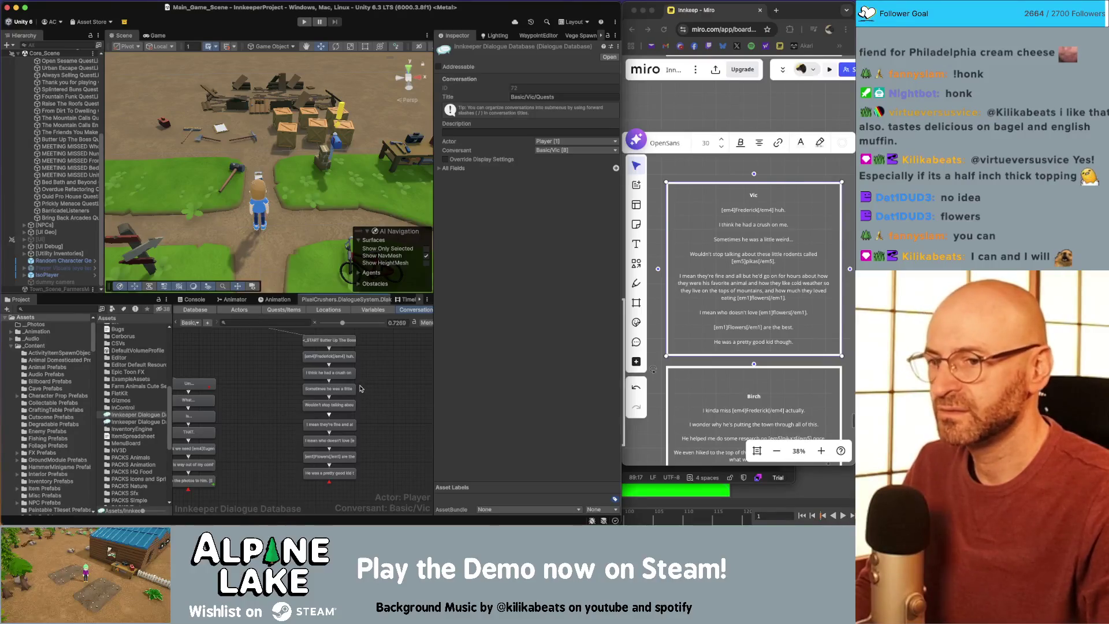
{"action": "left_click", "coordinate": [767, 264]}
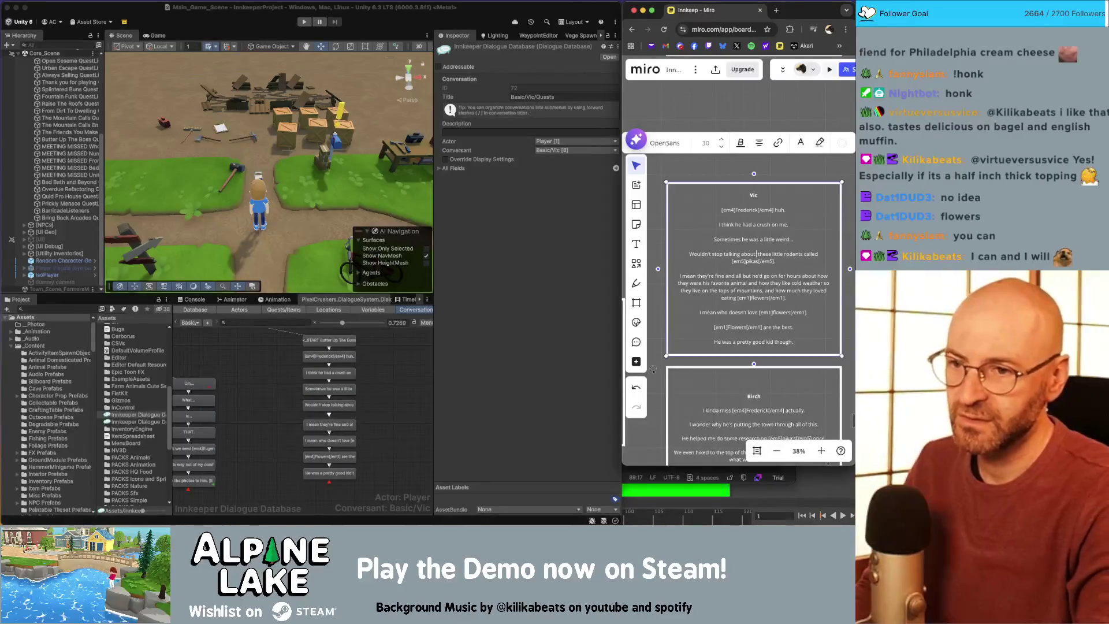
{"action": "type", "text": "his favorite animal"}
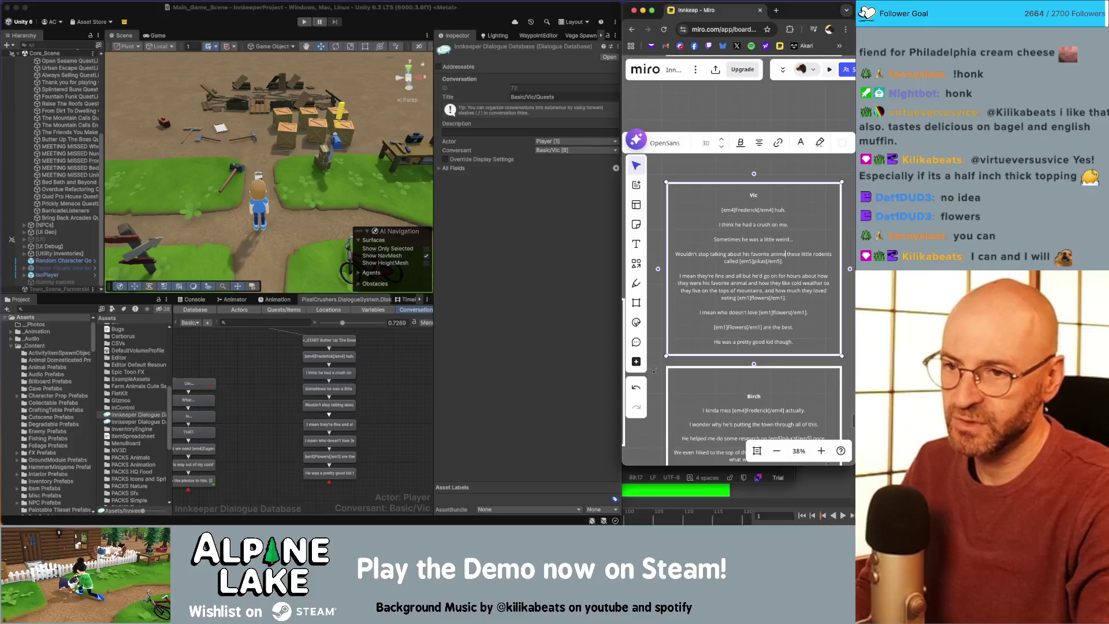
{"action": "type", "text": ","}
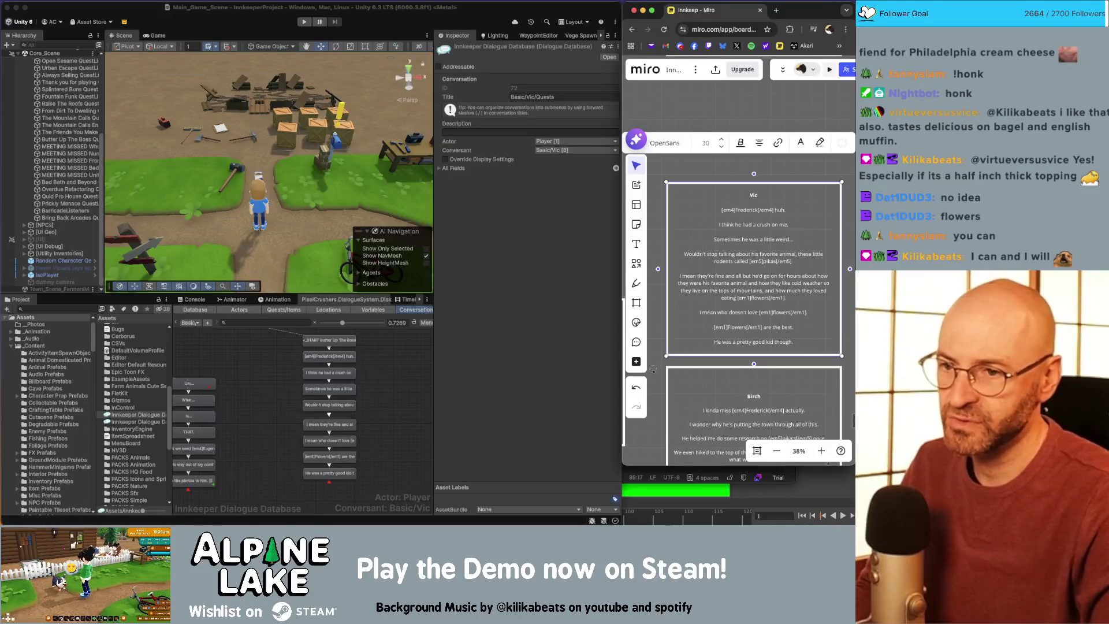
{"action": "key", "text": "End"}
{"action": "key", "text": "shift+Down"}
{"action": "key", "text": "shift+Up"}
{"action": "key", "text": "ctrl+c"}
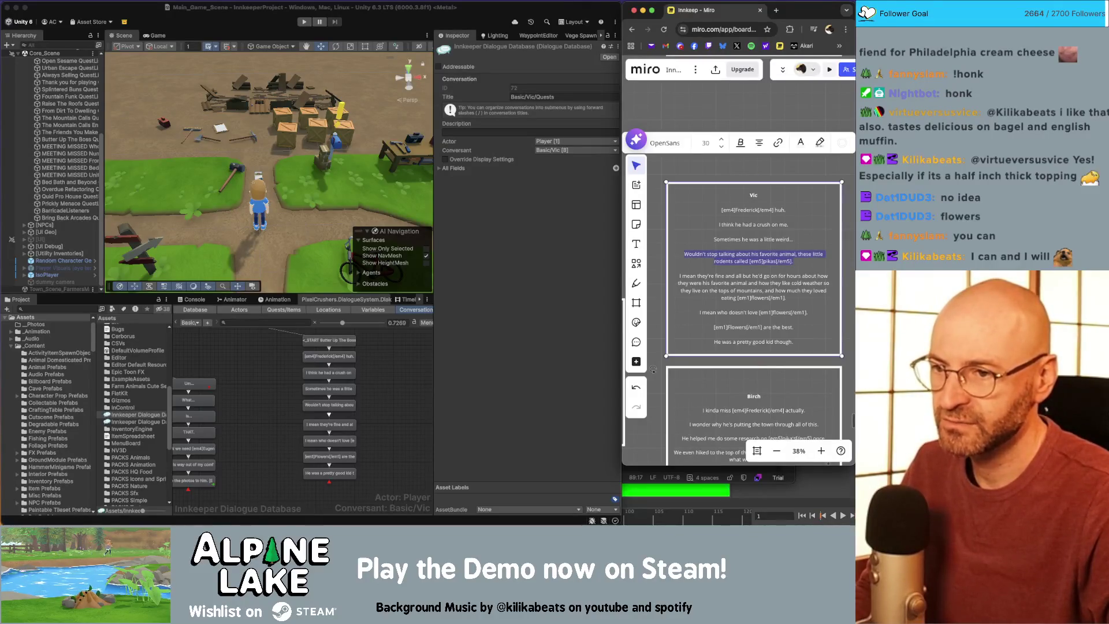
Step: Paste the revised pikas line into the 'Wouldn't stop talking' node's Dialogue Text
{"action": "left_click", "coordinate": [406, 377]}
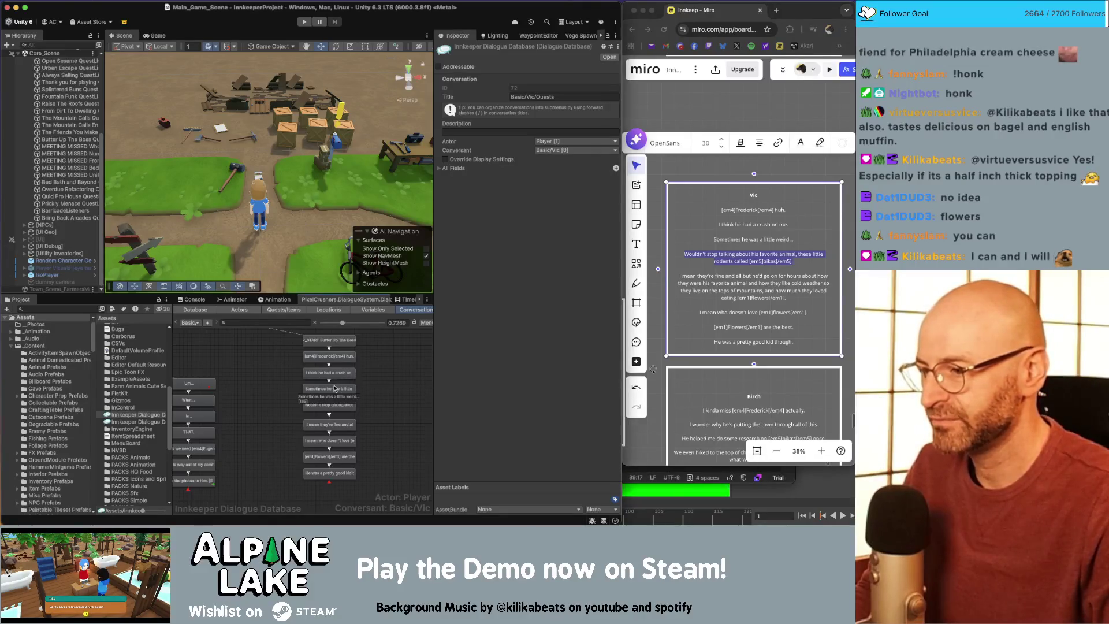
{"action": "left_click", "coordinate": [334, 404]}
{"action": "left_click", "coordinate": [523, 183]}
{"action": "key", "text": "ctrl+a"}
{"action": "key", "text": "ctrl+v"}
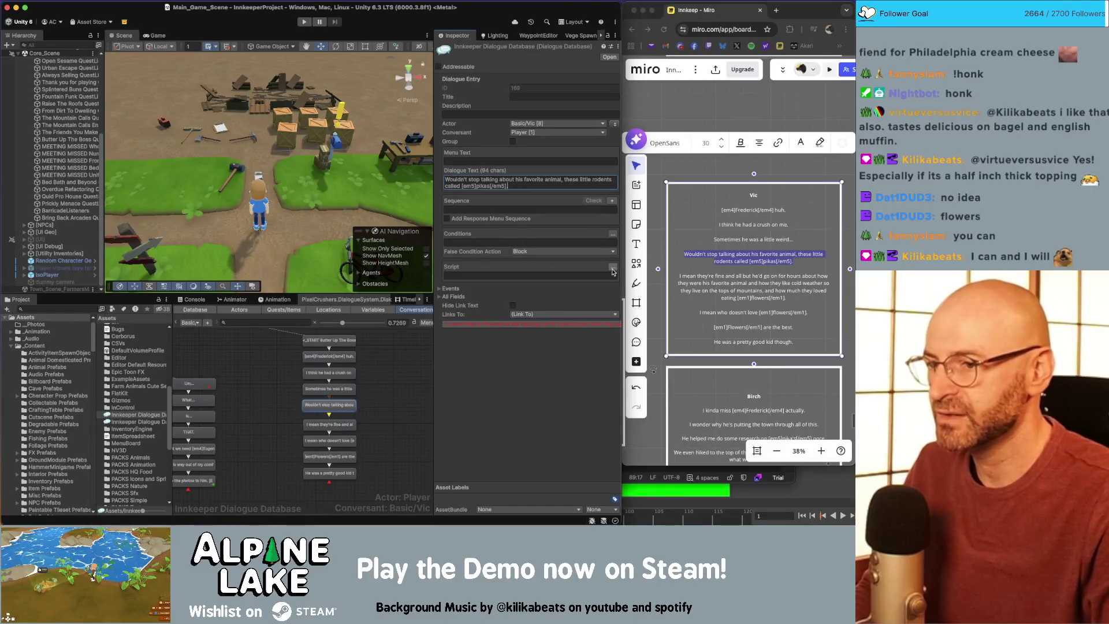
Step: Add a Quest Entry script action targeting the Butter Up The Boss quest
{"action": "left_click", "coordinate": [612, 266]}
{"action": "left_click", "coordinate": [452, 277]}
{"action": "left_click", "coordinate": [467, 276]}
{"action": "left_click", "coordinate": [480, 296]}
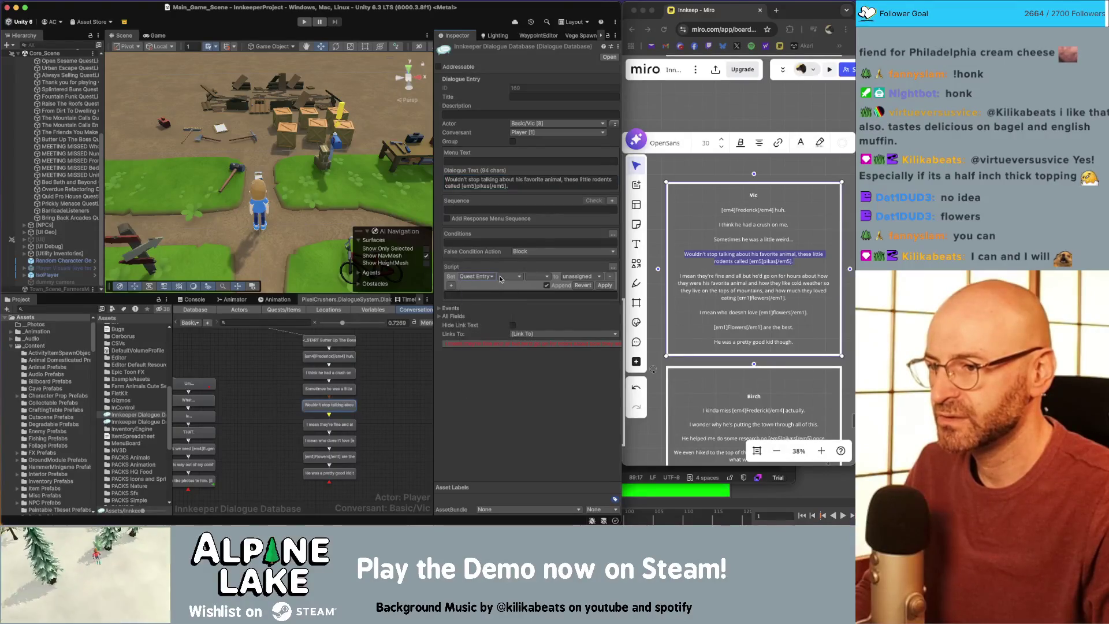
{"action": "left_click", "coordinate": [508, 277]}
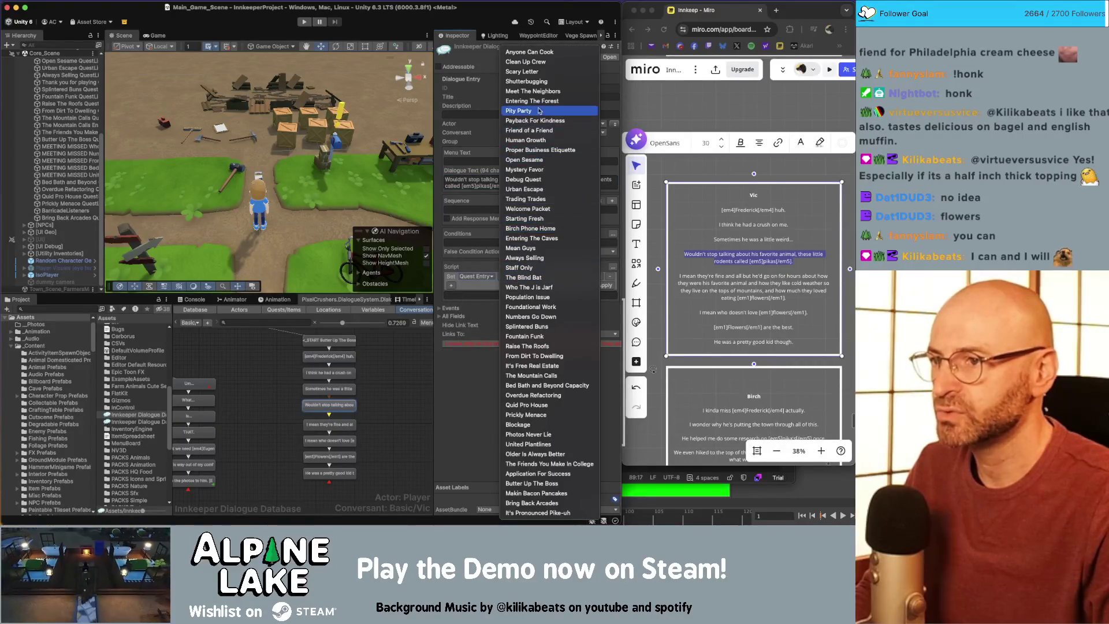
{"action": "left_click", "coordinate": [539, 484]}
Step: Set quest entry 3 to success and apply the script to the line
{"action": "left_click", "coordinate": [546, 278]}
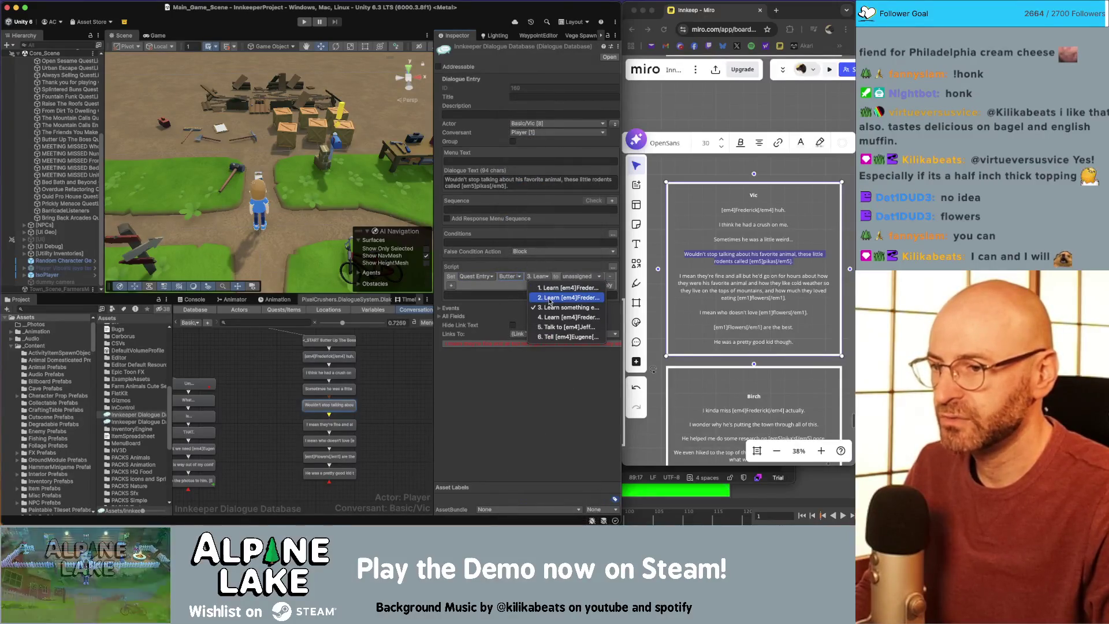
{"action": "left_click", "coordinate": [548, 298]}
{"action": "left_click", "coordinate": [540, 277]}
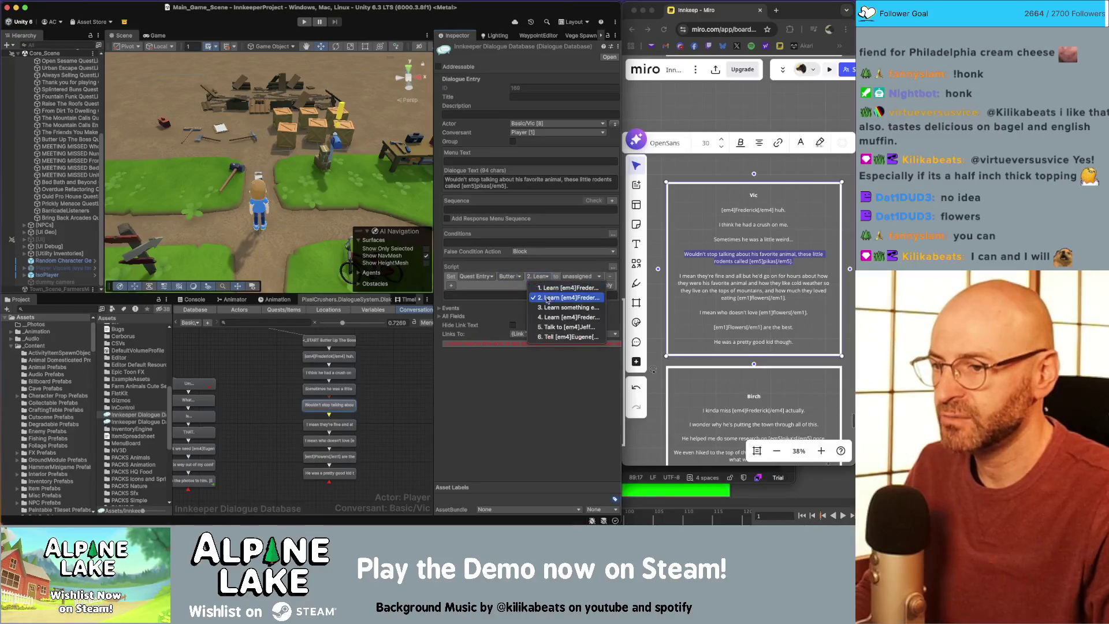
{"action": "left_click", "coordinate": [547, 308]}
{"action": "left_click", "coordinate": [538, 277]}
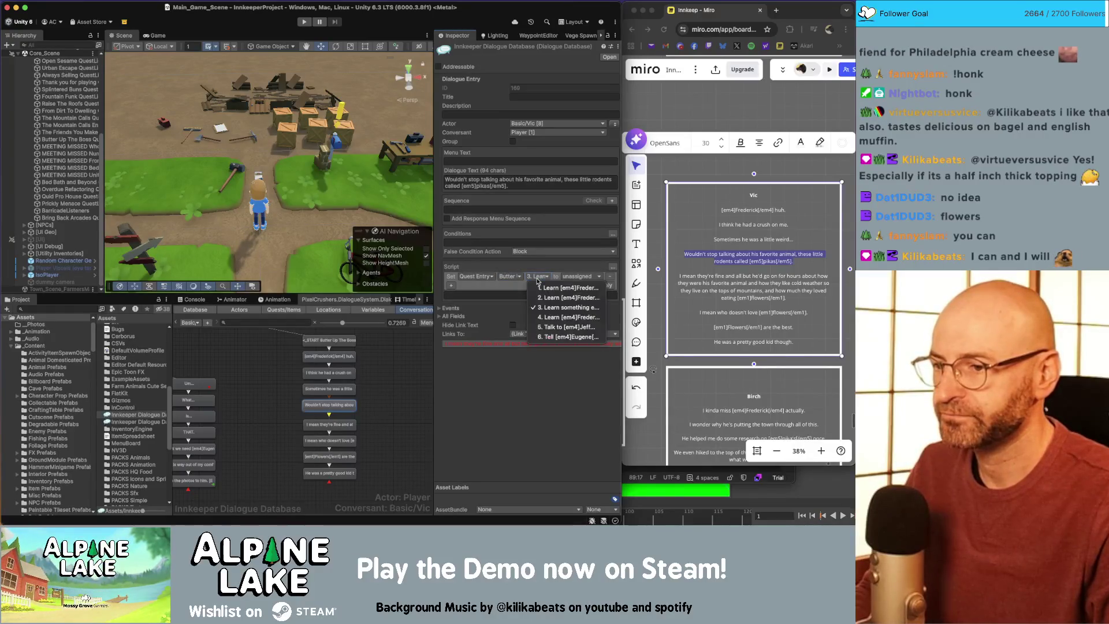
{"action": "left_click", "coordinate": [548, 308]}
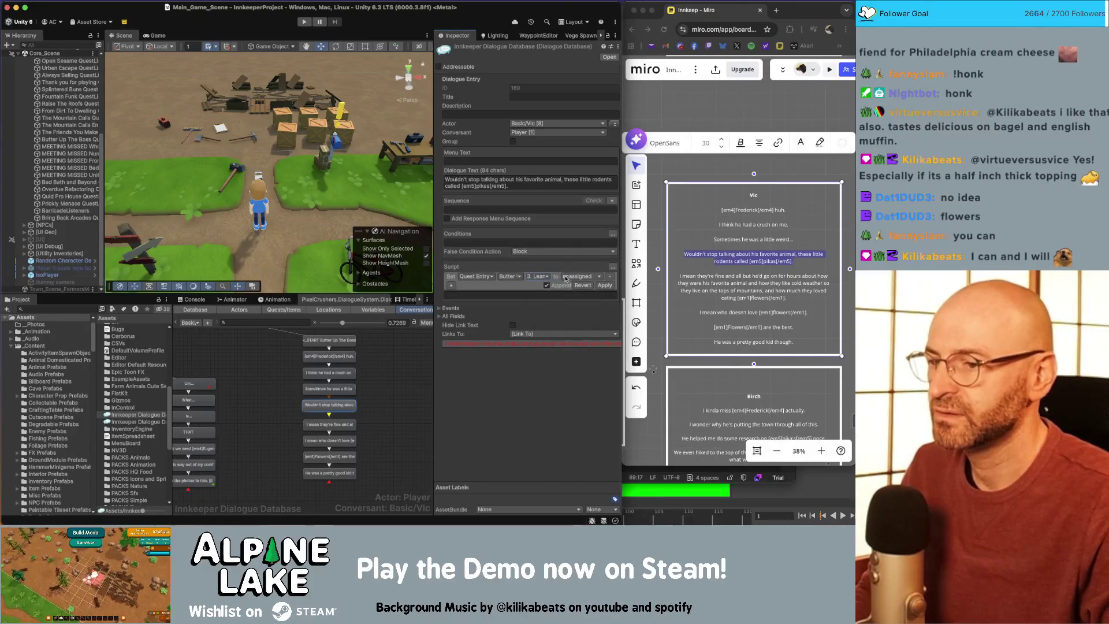
{"action": "left_click", "coordinate": [566, 278]}
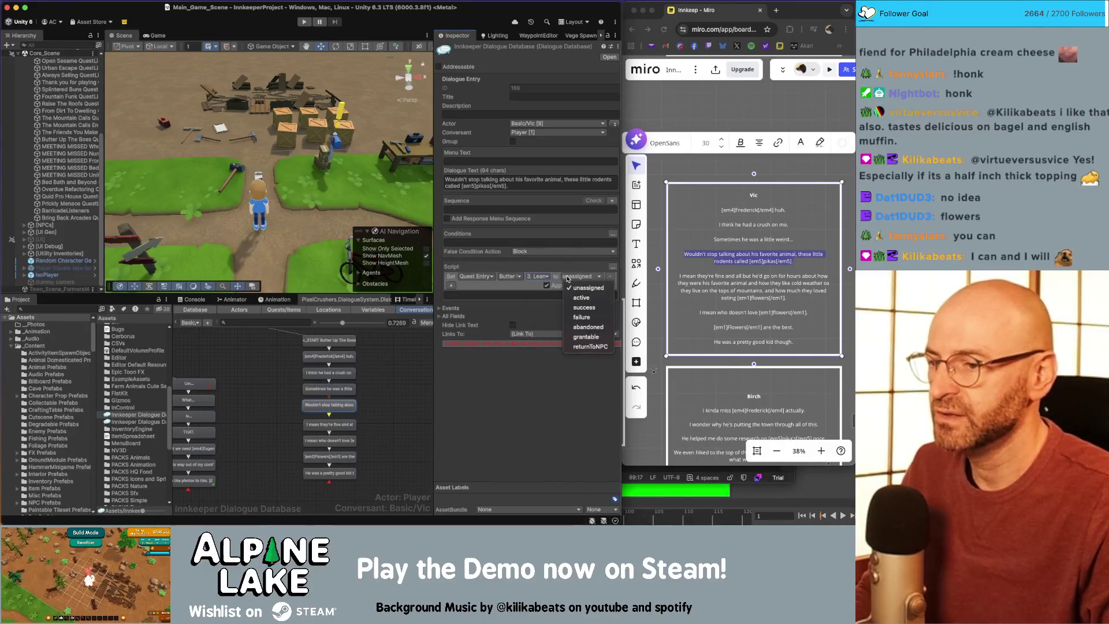
{"action": "left_click", "coordinate": [585, 307]}
{"action": "left_click", "coordinate": [604, 285]}
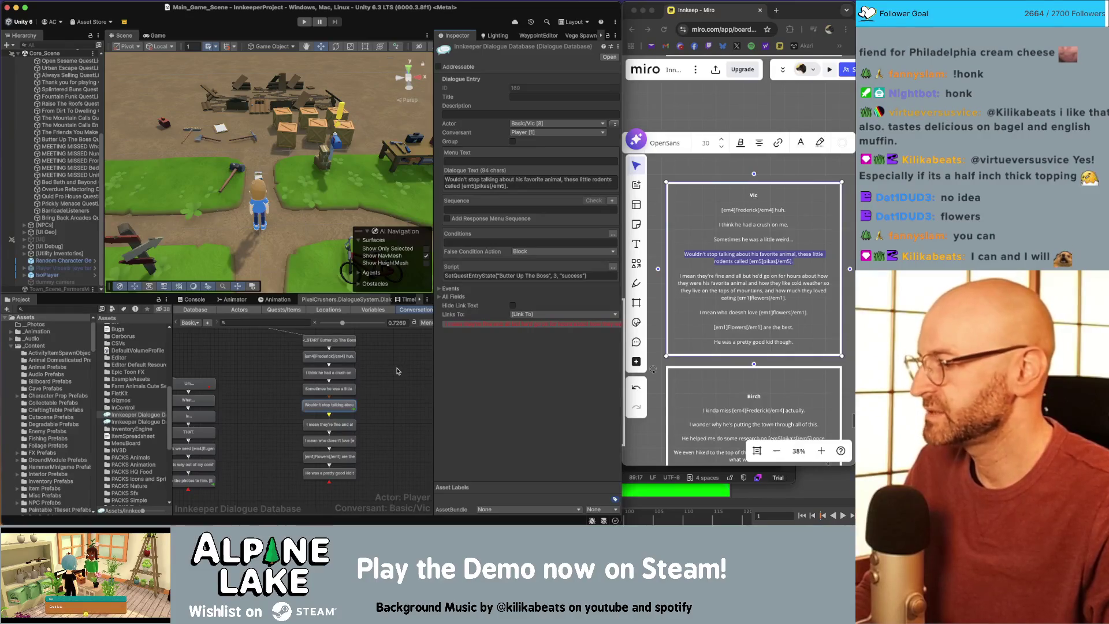
{"action": "left_click", "coordinate": [396, 372]}
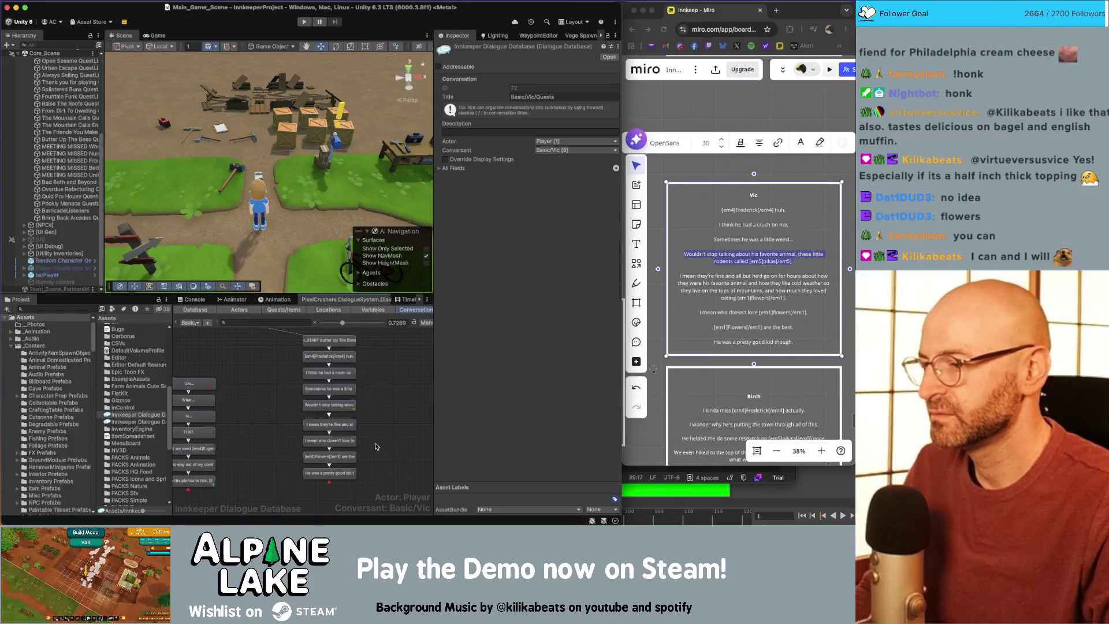
{"action": "scroll", "coordinate": [373, 426], "scroll_direction": "up", "scroll_amount": 1}
{"action": "scroll", "coordinate": [373, 426], "scroll_direction": "up", "scroll_amount": 1}
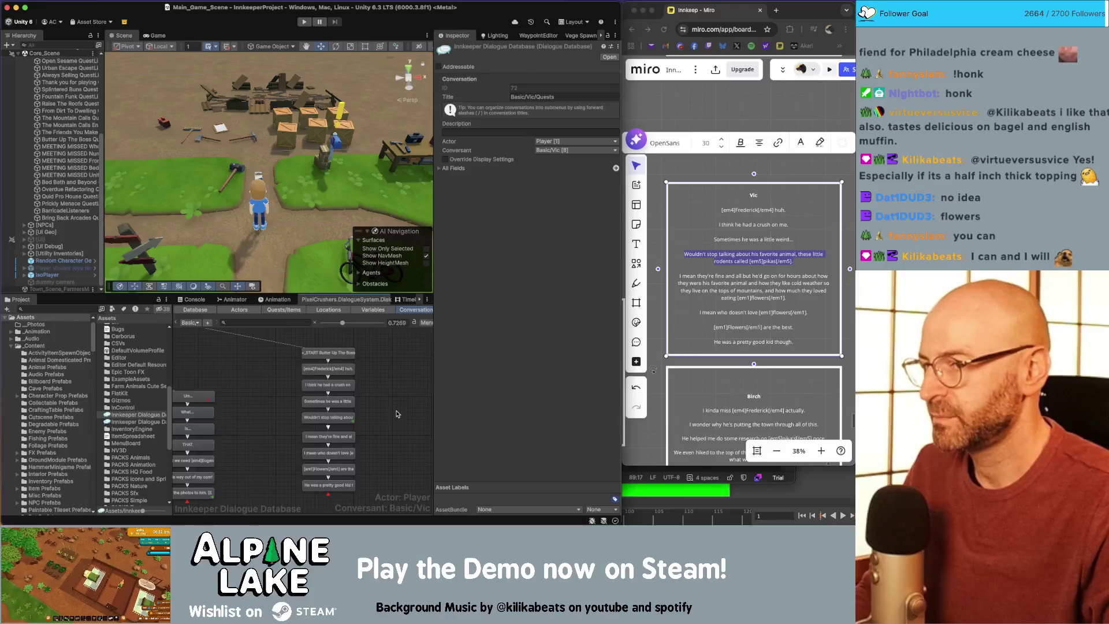
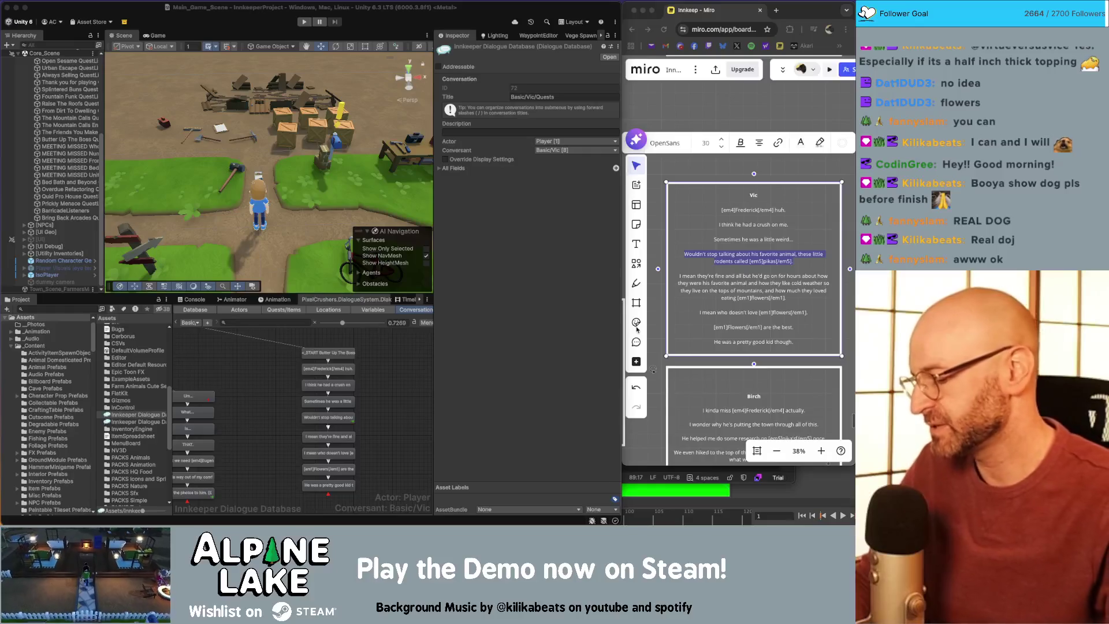
Step: Launch Photos from Spotlight so the corgi portrait appears over the Unity editor
{"action": "key", "text": "super+space"}
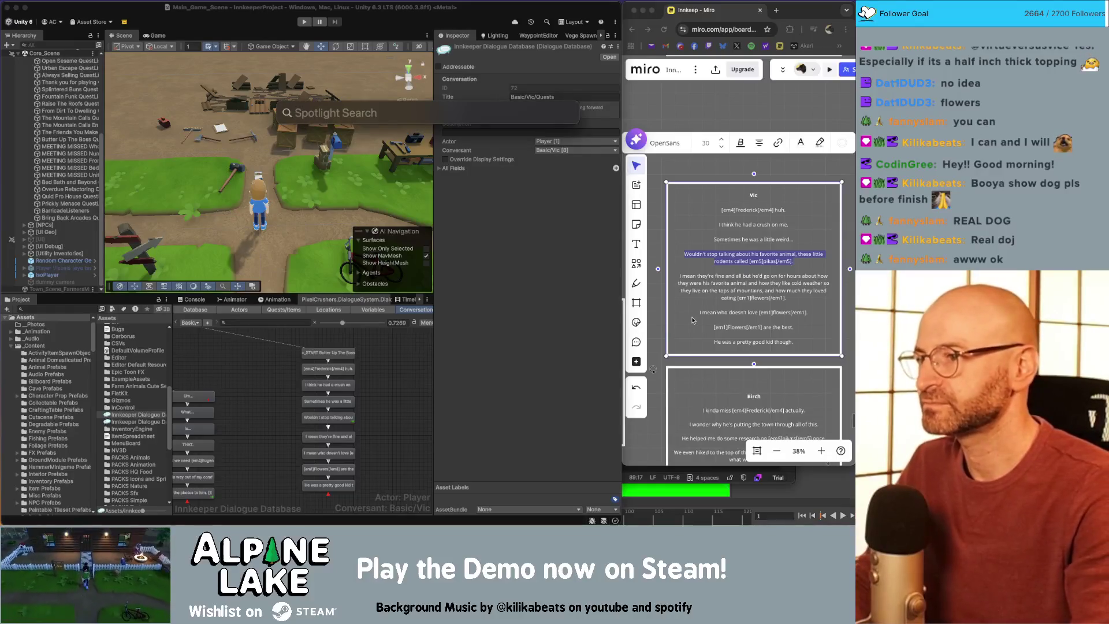
{"action": "type", "text": "photos.app"}
{"action": "key", "text": "Return"}
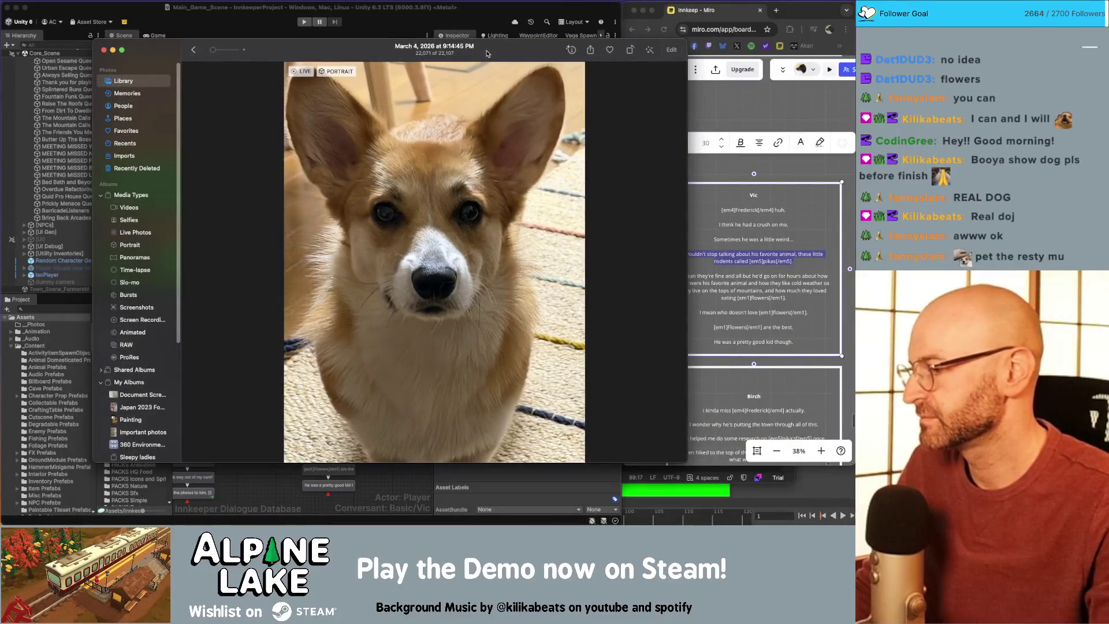
Step: Replay the video of the corgi with the black dog, then move Photos aside and hide it
{"action": "key", "text": "super+w"}
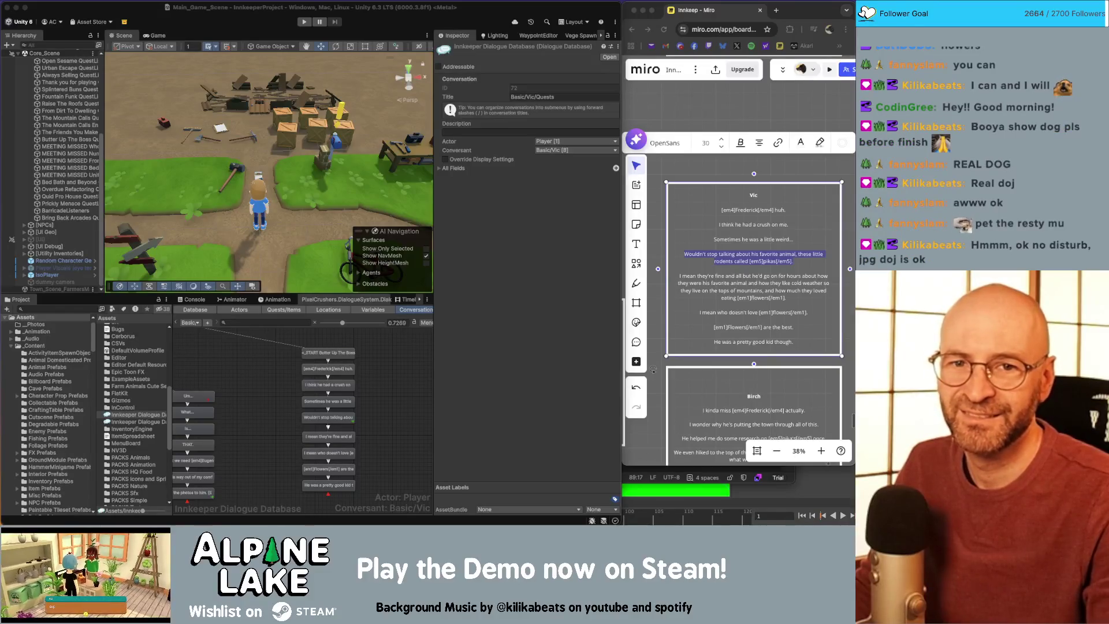
{"action": "key", "text": "super+Tab"}
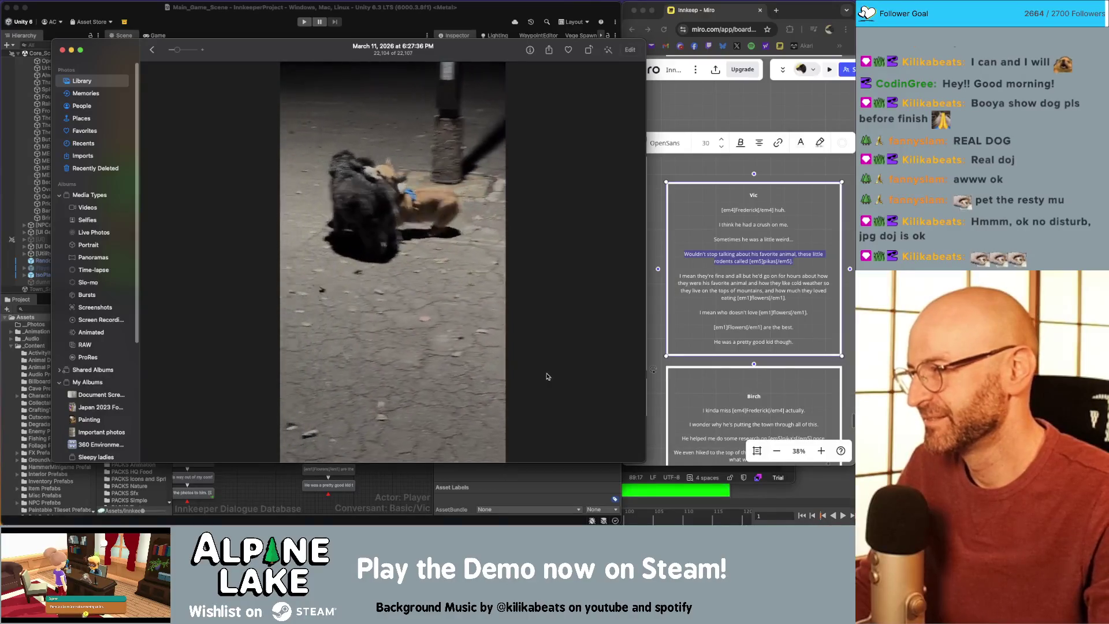
{"action": "left_click", "coordinate": [392, 399]}
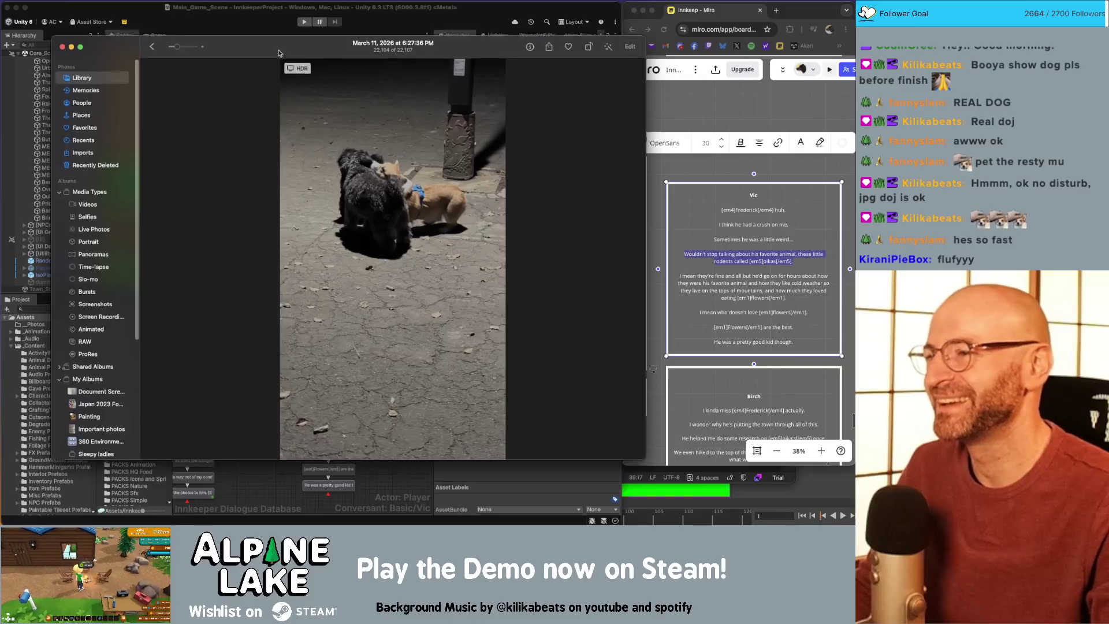
{"action": "left_click_drag", "start_coordinate": [279, 57], "coordinate": [656, 21]}
{"action": "key", "text": "super+w"}
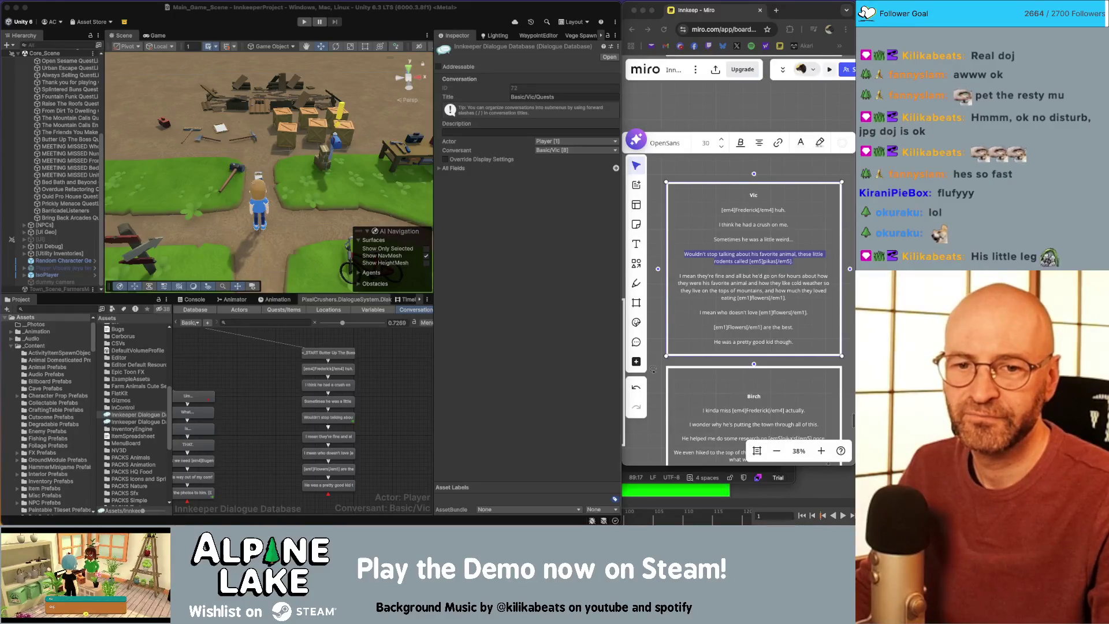
Step: Move Photos back over Unity, play the corgi-on-blanket Live Photo, then close it
{"action": "mouse_move", "coordinate": [854, 98]}
{"action": "left_mouse_down"}
{"action": "mouse_move", "coordinate": [394, 81]}
{"action": "mouse_move", "coordinate": [379, 49]}
{"action": "left_mouse_up"}
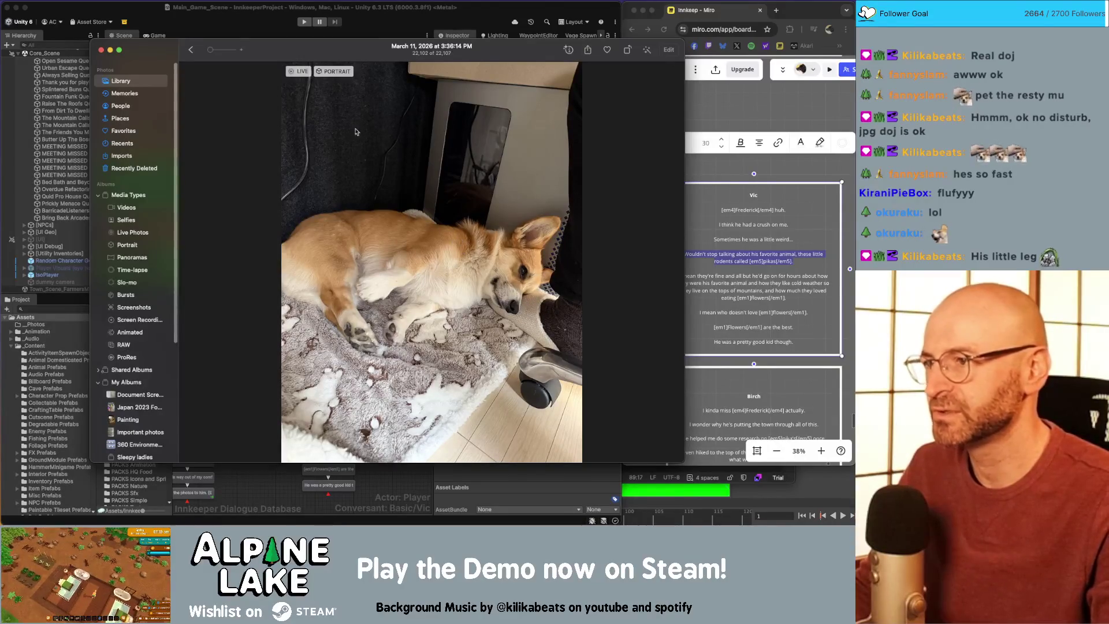
{"action": "mouse_move", "coordinate": [305, 75]}
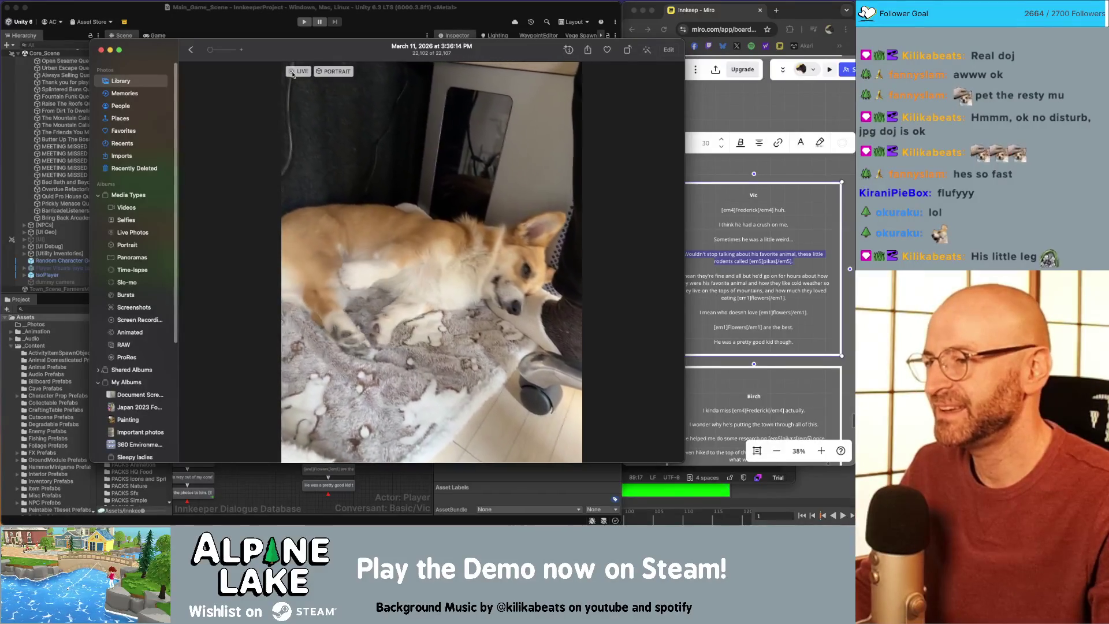
{"action": "key", "text": "super+w"}
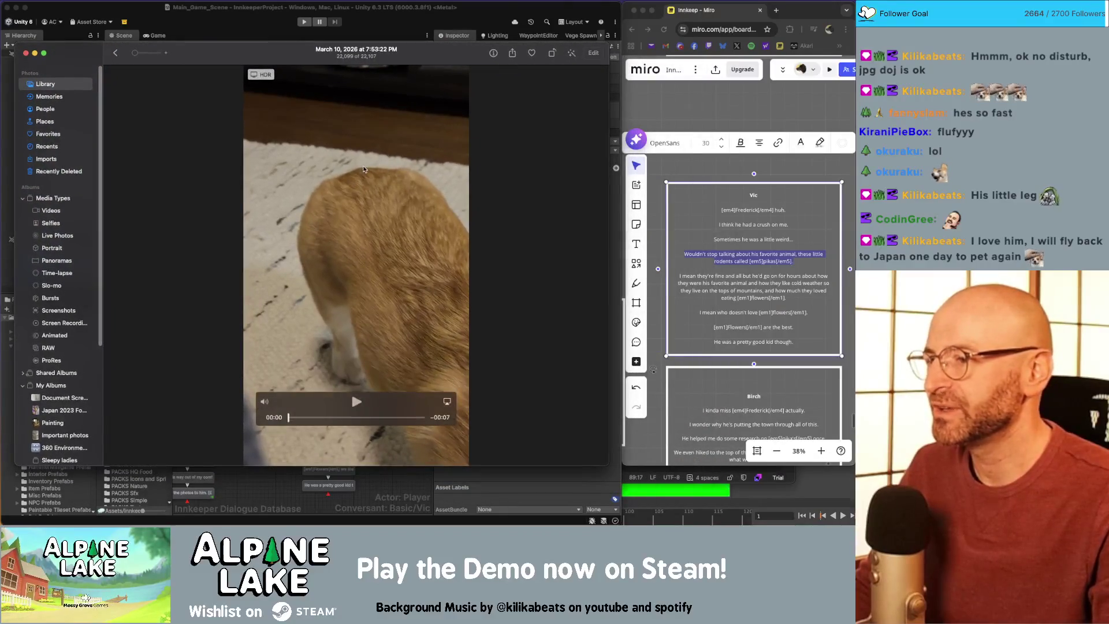
Step: Zoom in and out on the orange dog video, pause it at 2 seconds, then move and hide Photos
{"action": "scroll", "coordinate": [363, 169], "scroll_direction": "up", "scroll_amount": 5}
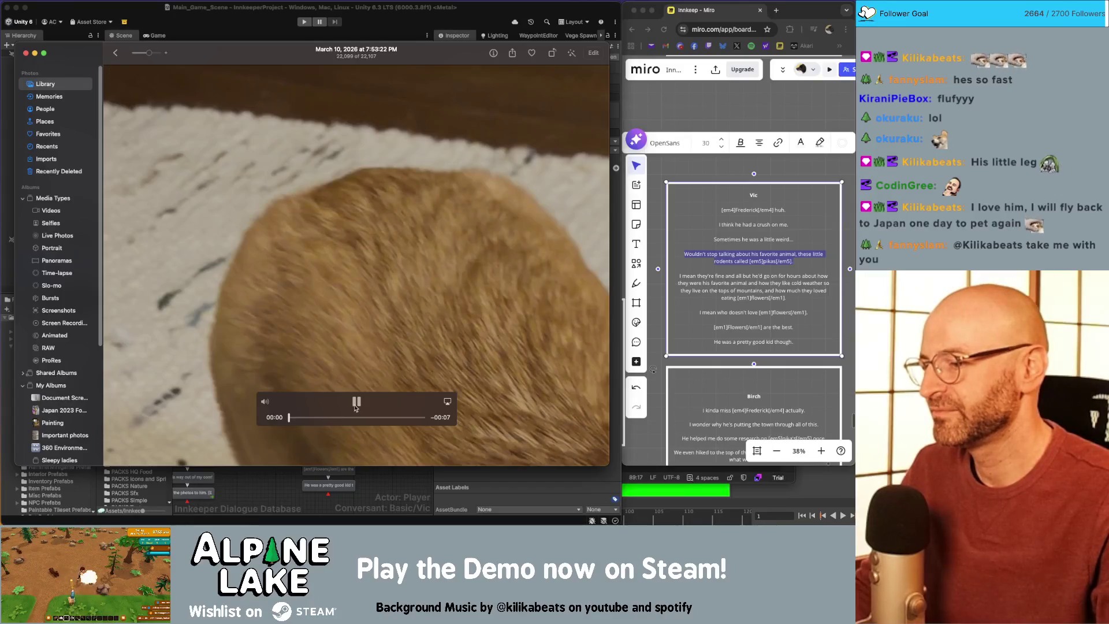
{"action": "scroll", "coordinate": [335, 413], "scroll_direction": "down", "scroll_amount": 5}
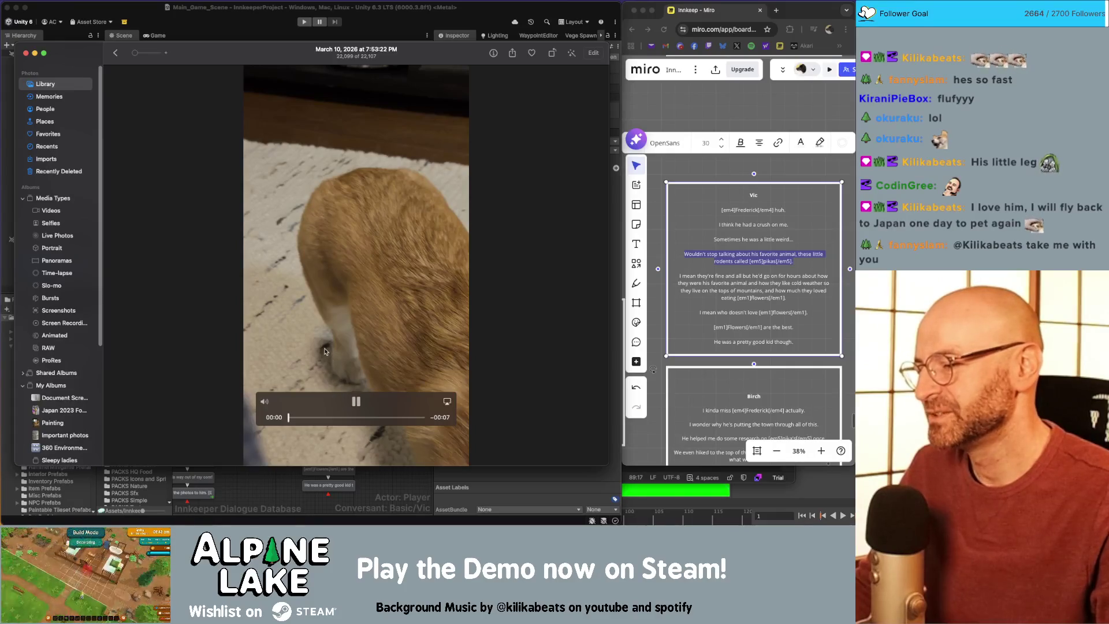
{"action": "left_click", "coordinate": [355, 403]}
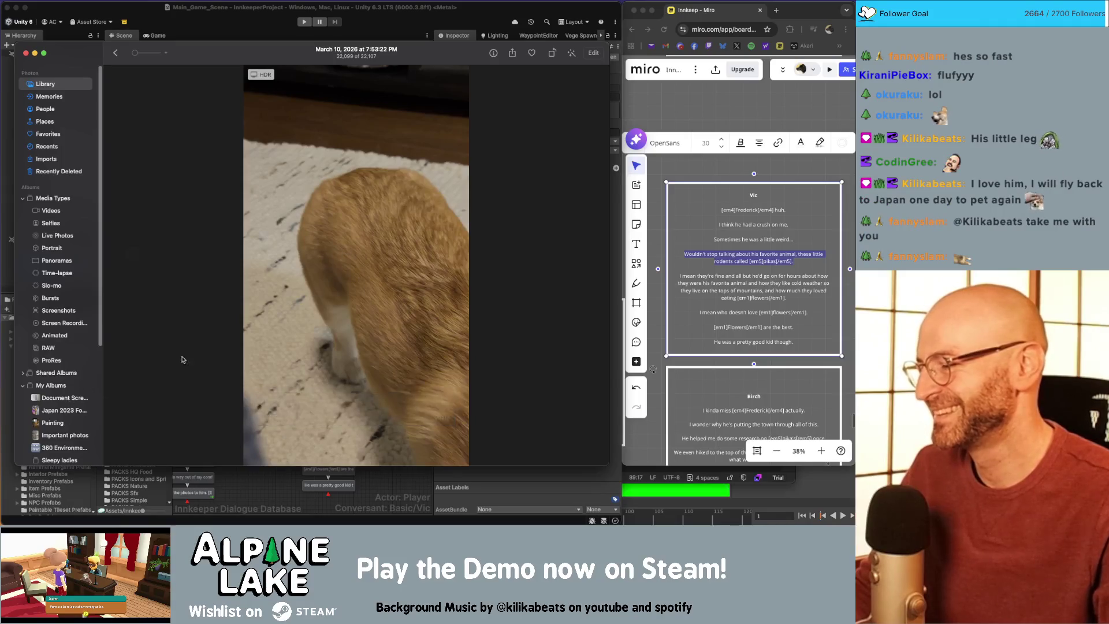
{"action": "left_click_drag", "start_coordinate": [278, 50], "coordinate": [720, 53]}
{"action": "key", "text": "super+w"}
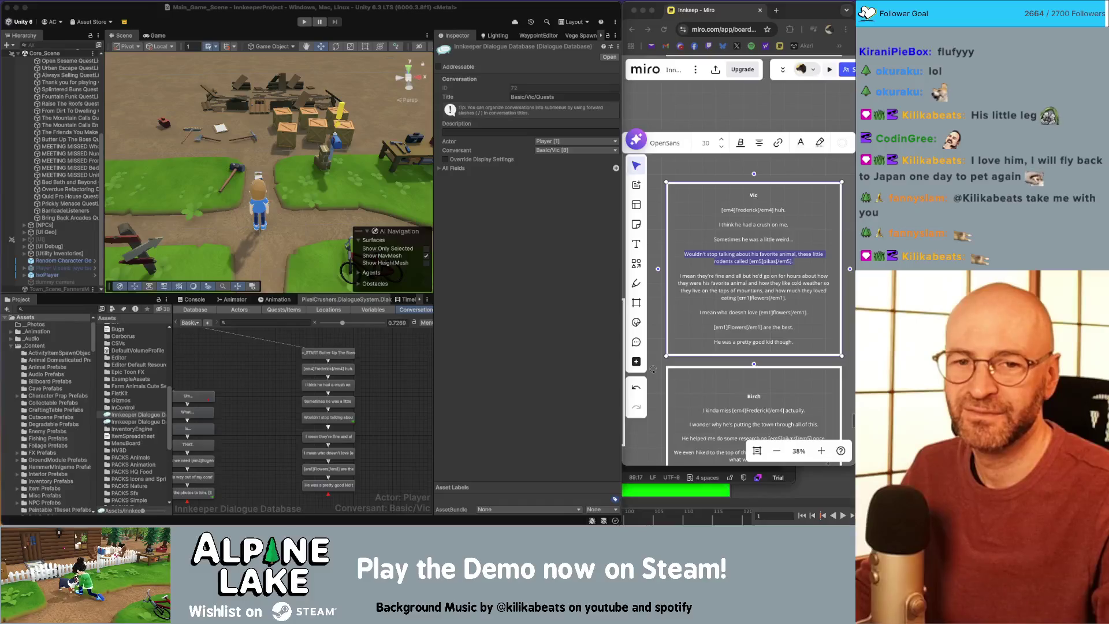
{"action": "key", "text": "super+Tab"}
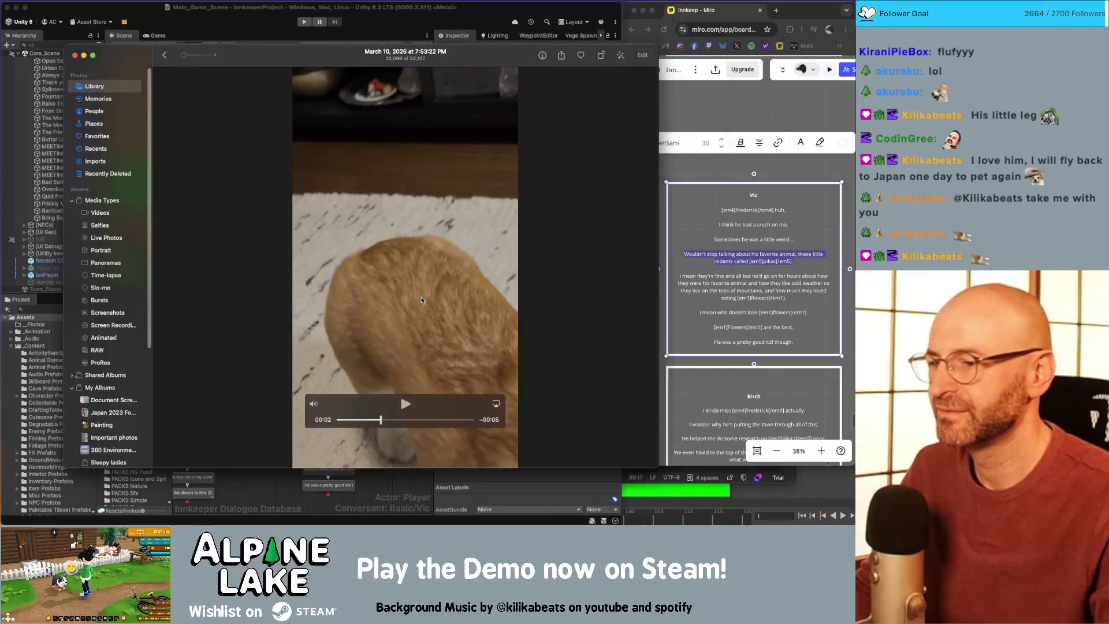
{"action": "scroll", "coordinate": [400, 257], "scroll_direction": "up", "scroll_amount": 2}
{"action": "scroll", "coordinate": [400, 257], "scroll_direction": "up", "scroll_amount": 3}
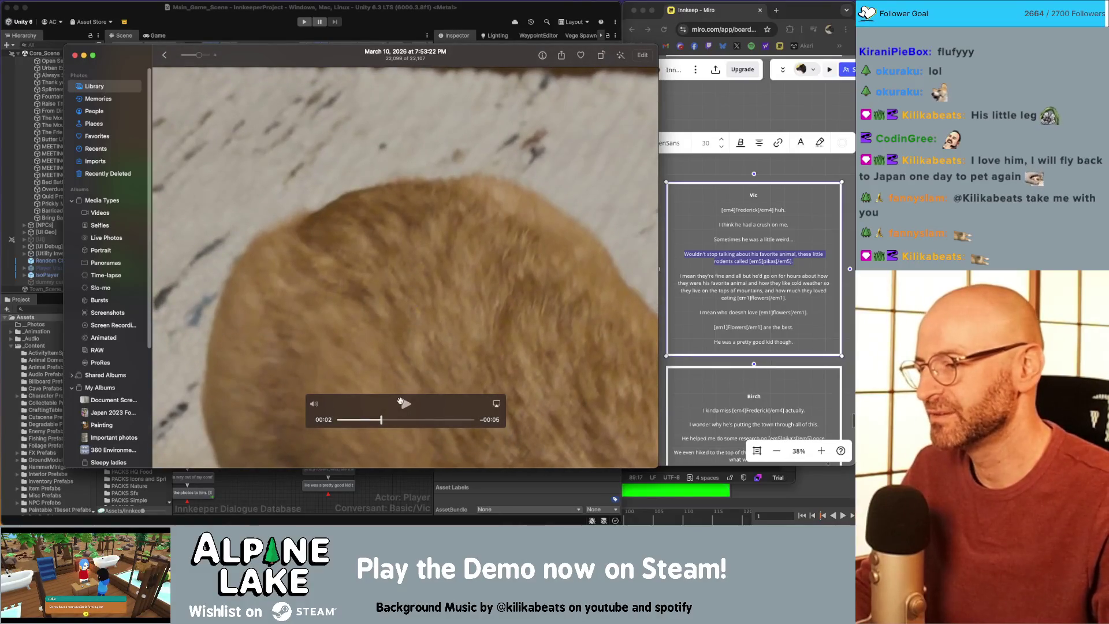
{"action": "left_click", "coordinate": [405, 405]}
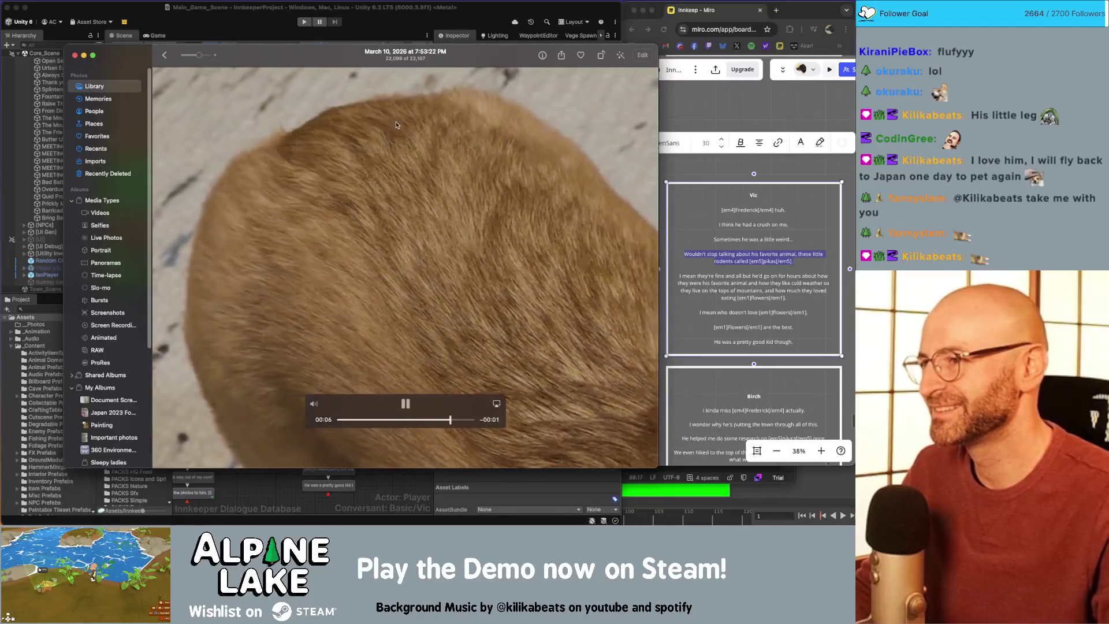
{"action": "scroll", "coordinate": [396, 125], "scroll_direction": "down", "scroll_amount": 5}
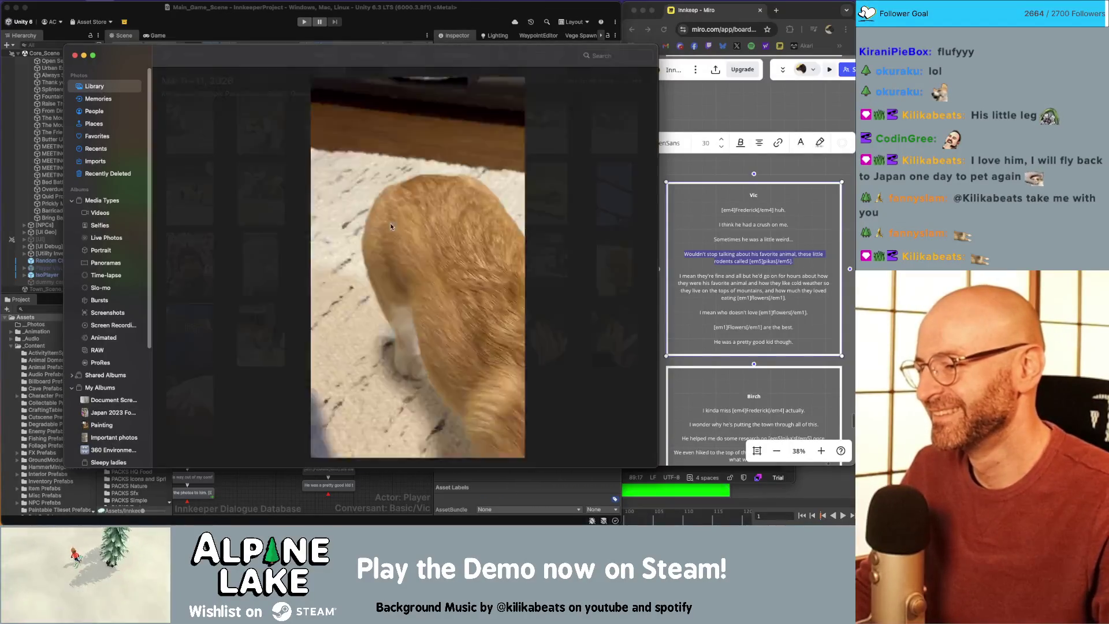
{"action": "double_click", "coordinate": [510, 307]}
{"action": "mouse_move", "coordinate": [382, 370]}
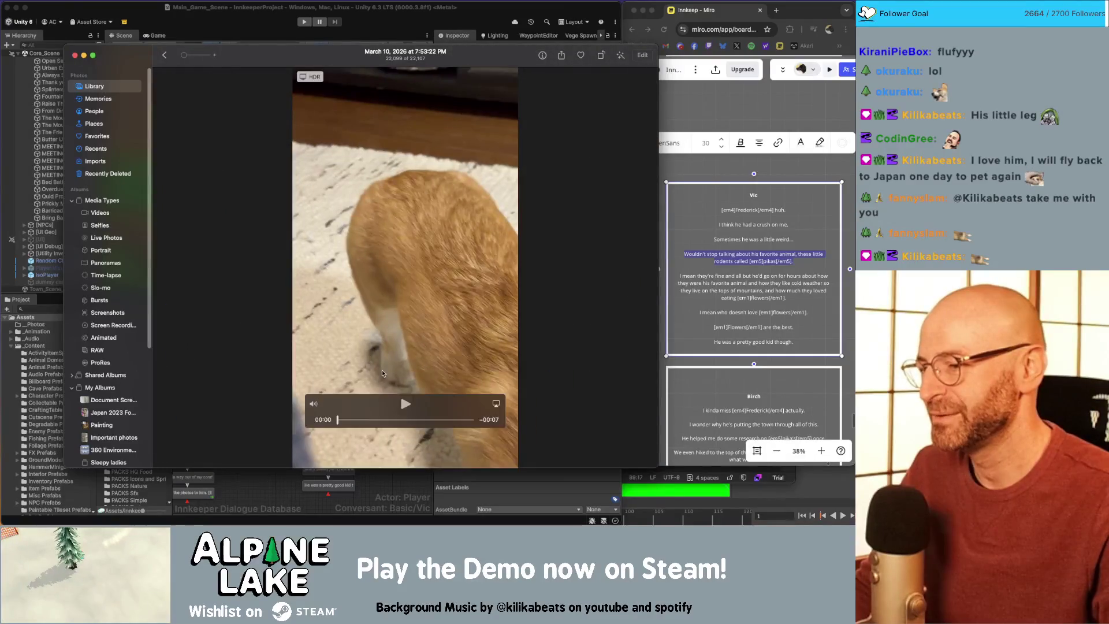
{"action": "left_click", "coordinate": [403, 404]}
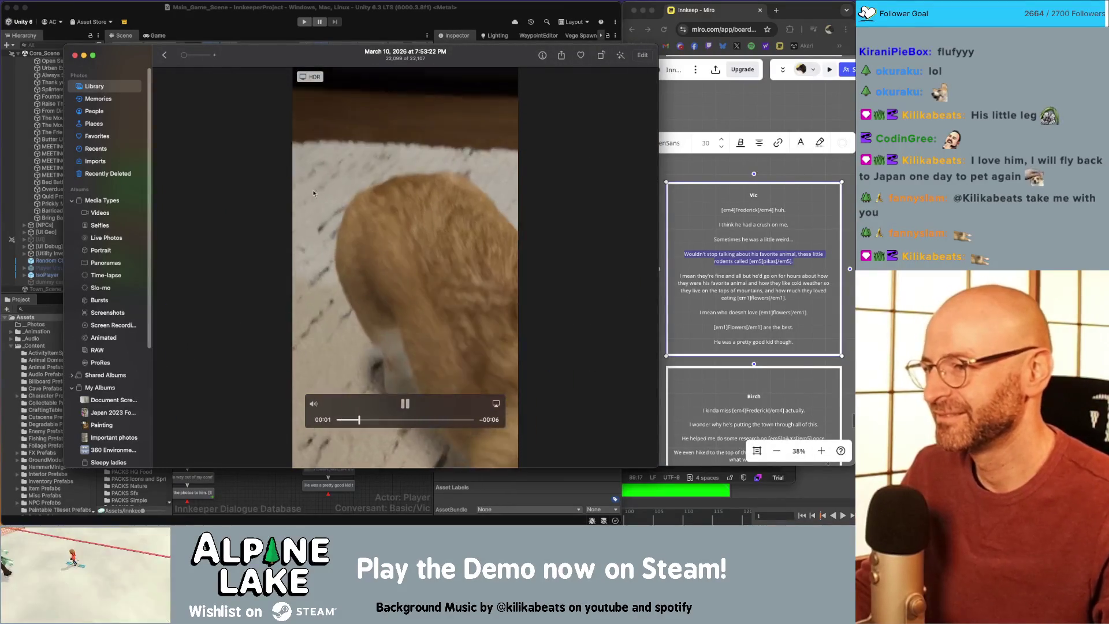
{"action": "scroll", "coordinate": [409, 196], "scroll_direction": "up", "scroll_amount": 5}
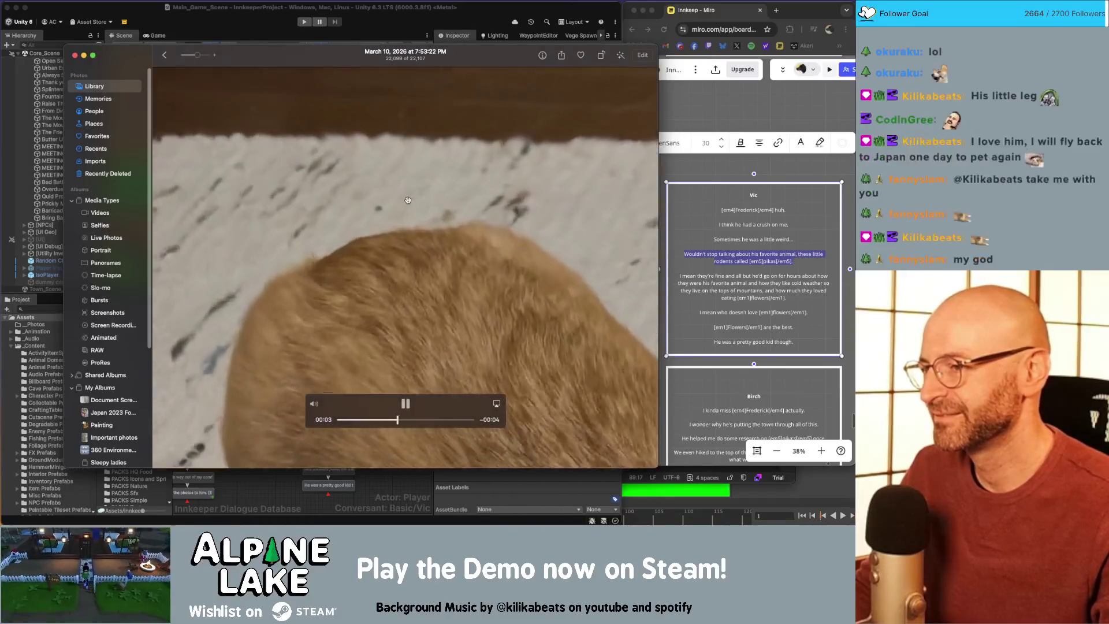
{"action": "mouse_move", "coordinate": [408, 198]}
{"action": "left_mouse_down"}
{"action": "mouse_move", "coordinate": [371, 227]}
{"action": "mouse_move", "coordinate": [329, 237]}
{"action": "mouse_move", "coordinate": [330, 224]}
{"action": "left_mouse_up"}
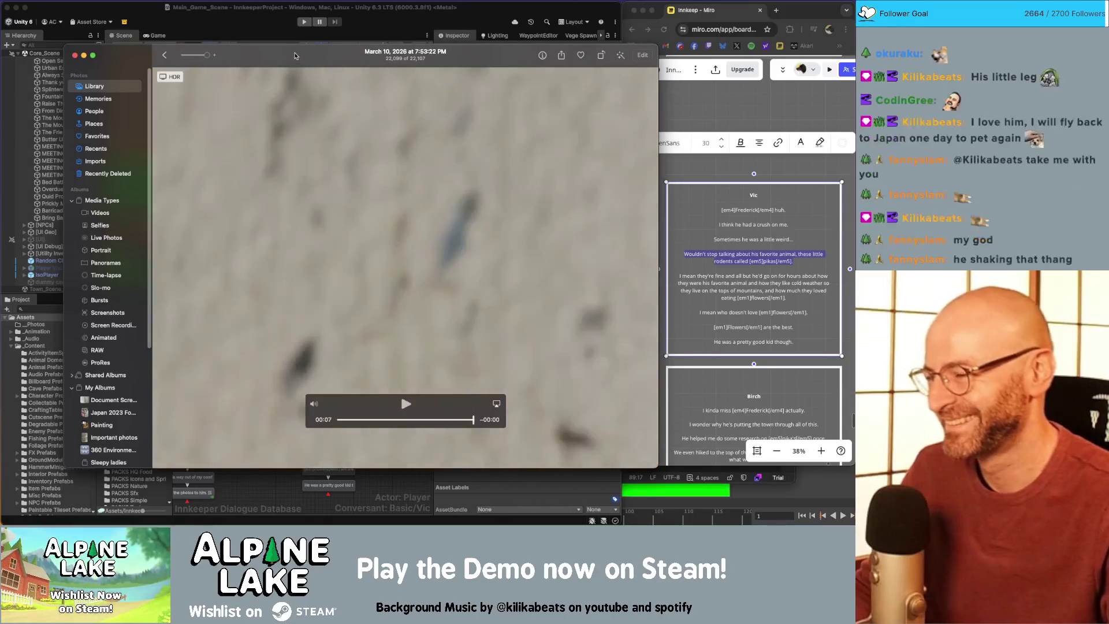
{"action": "left_click", "coordinate": [403, 406]}
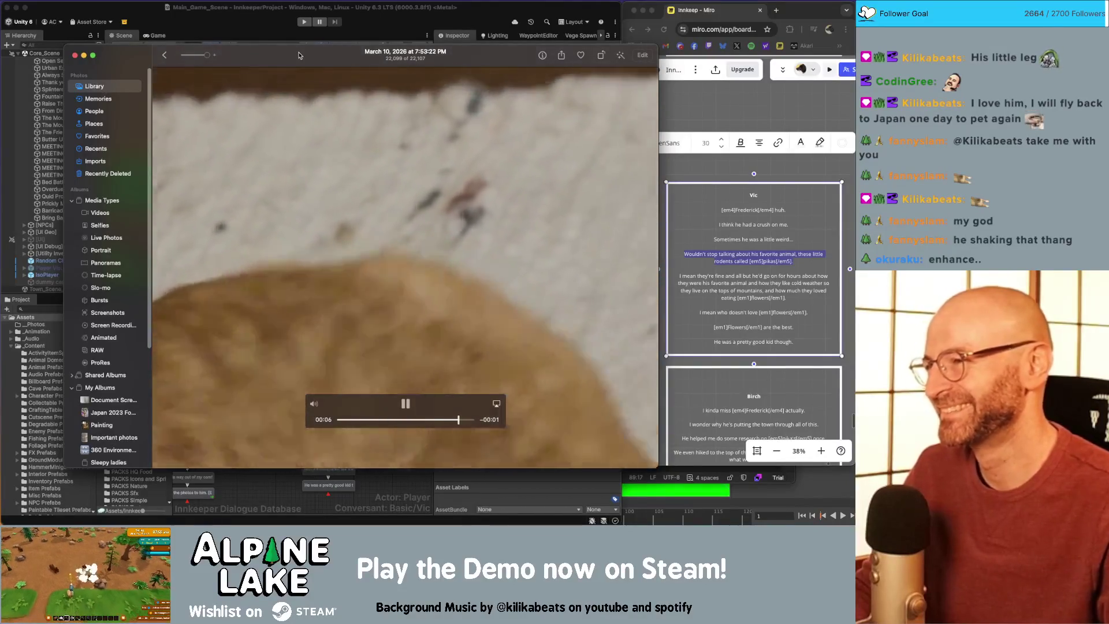
{"action": "key", "text": "super+w"}
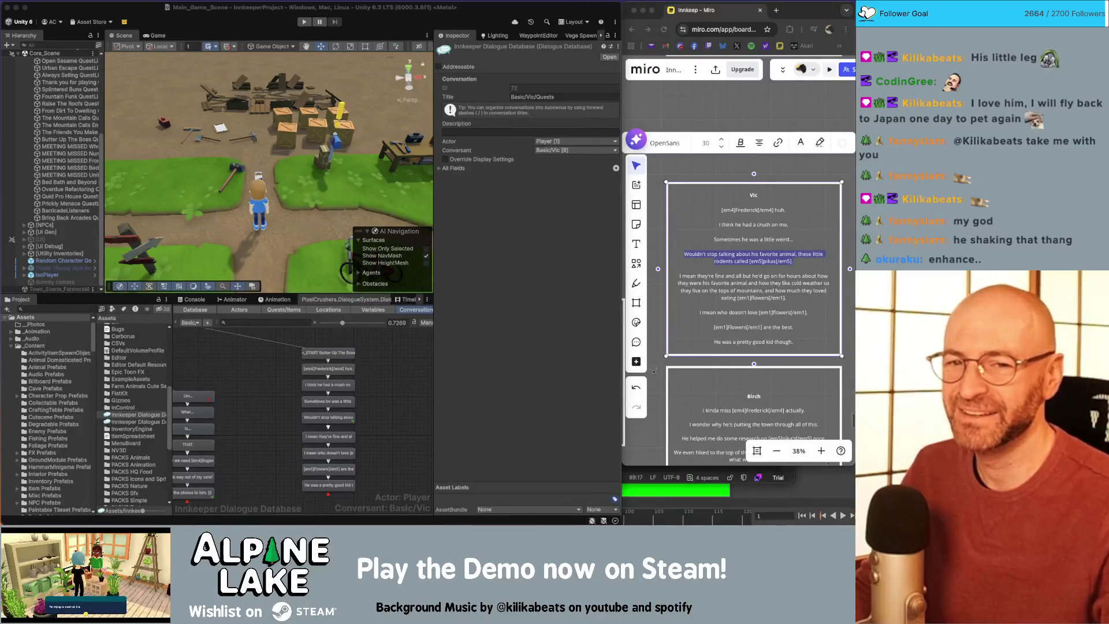